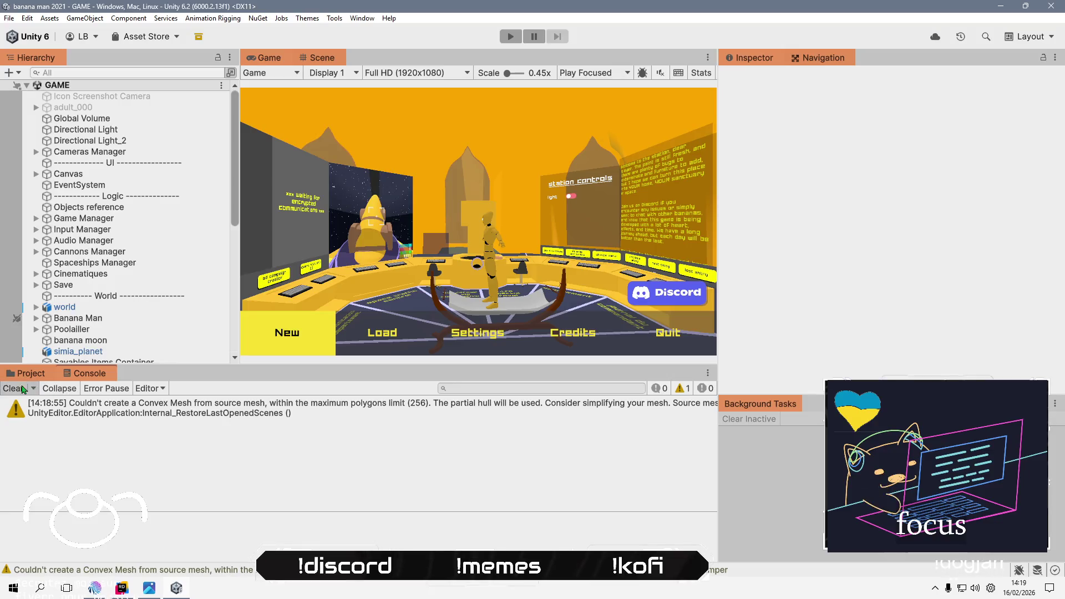
Step: Clear the Convex Mesh warning from the Console and enlarge the Game view slightly
{"action": "left_click", "coordinate": [14, 388]}
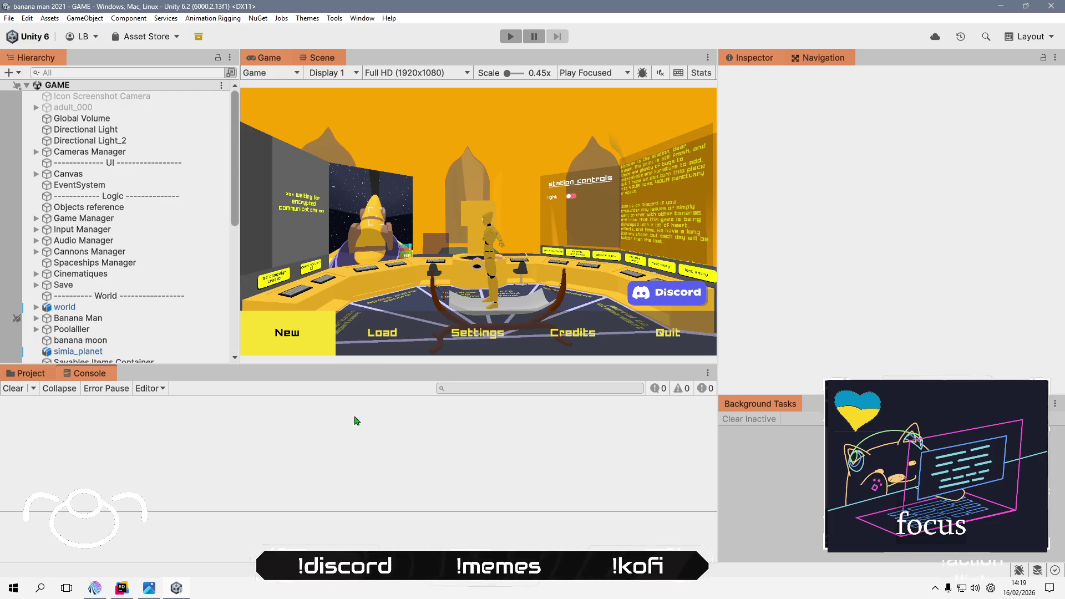
{"action": "mouse_move", "coordinate": [375, 363]}
{"action": "left_mouse_down"}
{"action": "mouse_move", "coordinate": [382, 384]}
{"action": "mouse_move", "coordinate": [382, 370]}
{"action": "left_mouse_up"}
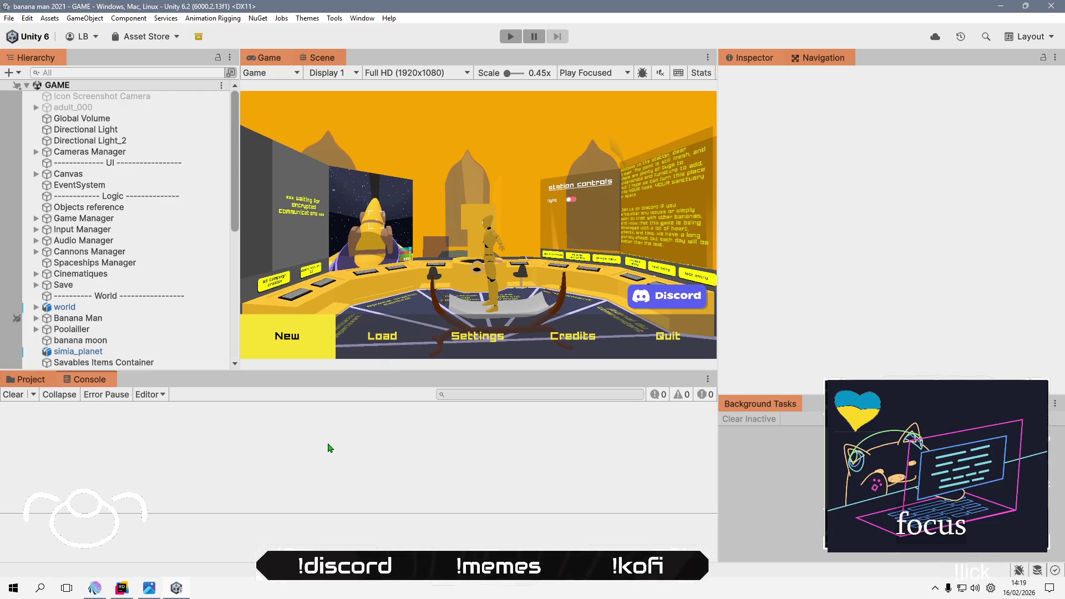
{"action": "left_click", "coordinate": [11, 20]}
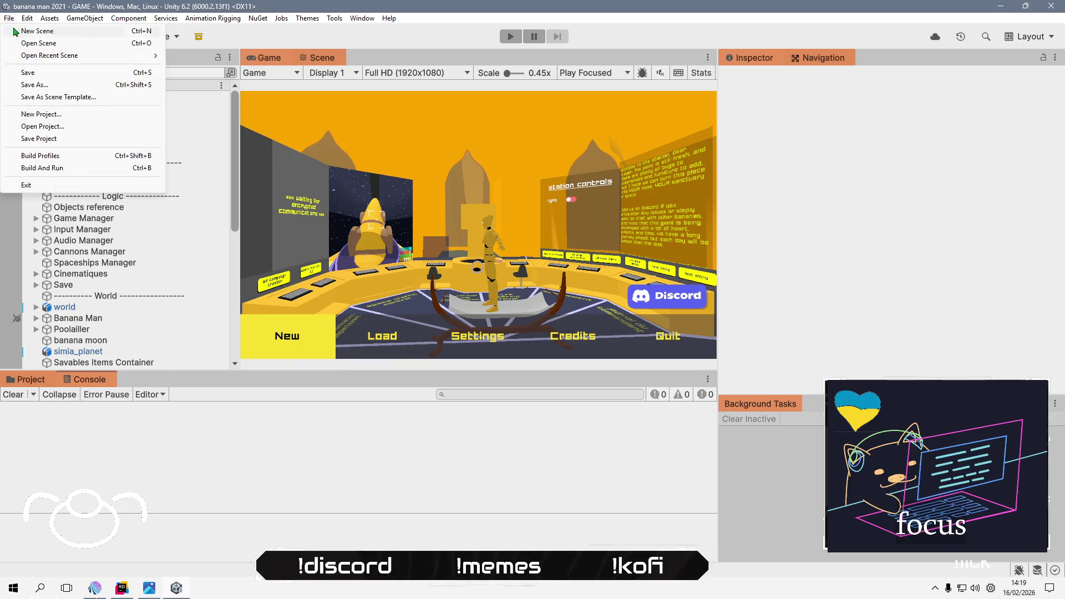
Step: Switch the project's active build platform to Linux in Build Profiles
{"action": "left_click", "coordinate": [51, 153]}
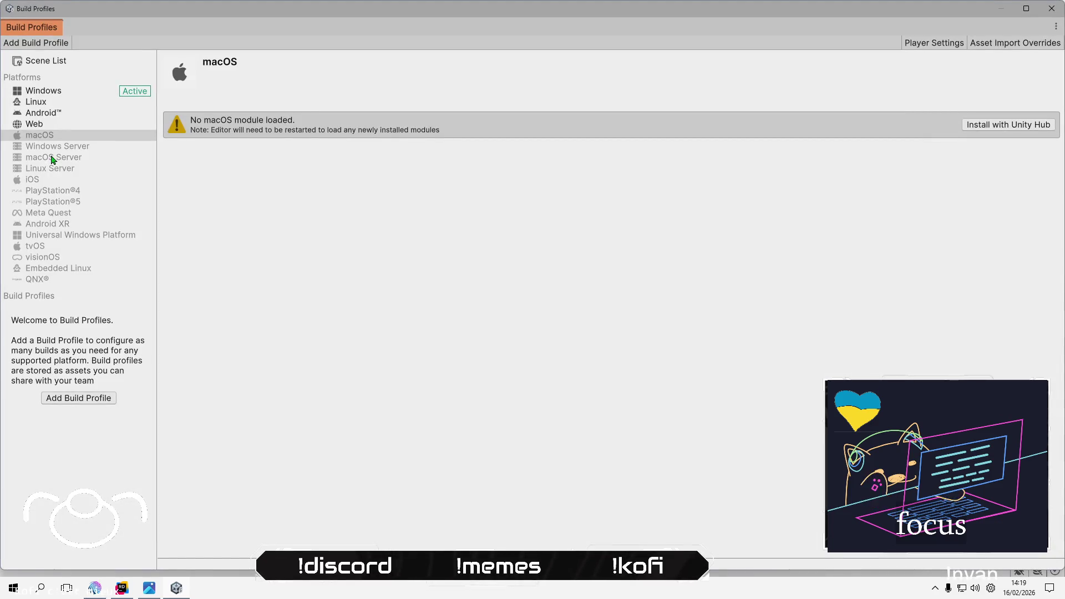
{"action": "left_click", "coordinate": [76, 103]}
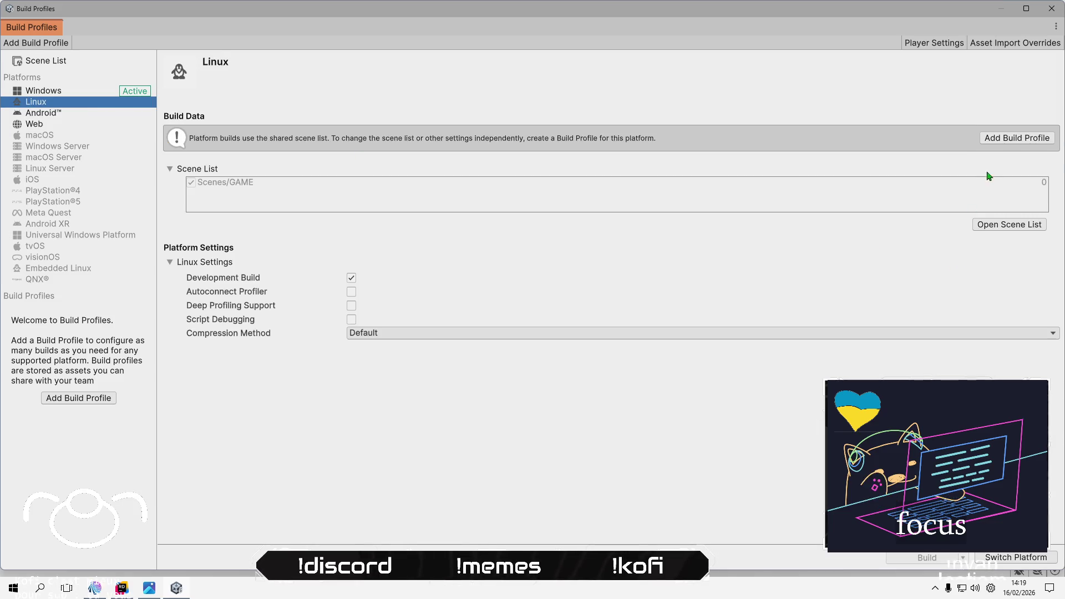
{"action": "left_click", "coordinate": [1036, 557]}
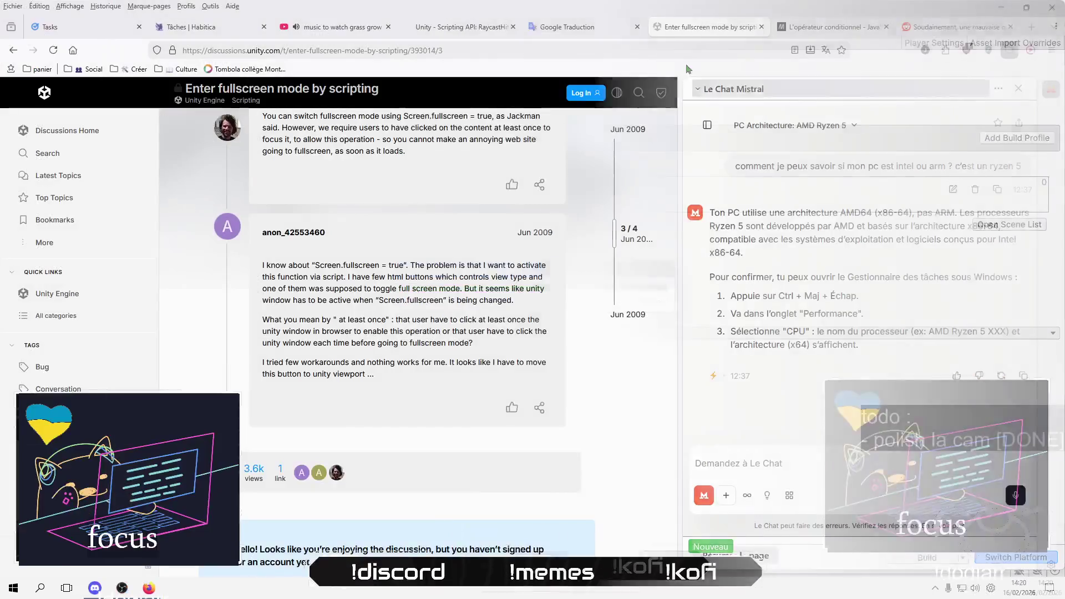
Step: Close the Google Traduction, Unity API, fullscreen forum, MDN, Soudainement and Habitica tabs
{"action": "left_click", "coordinate": [579, 28]}
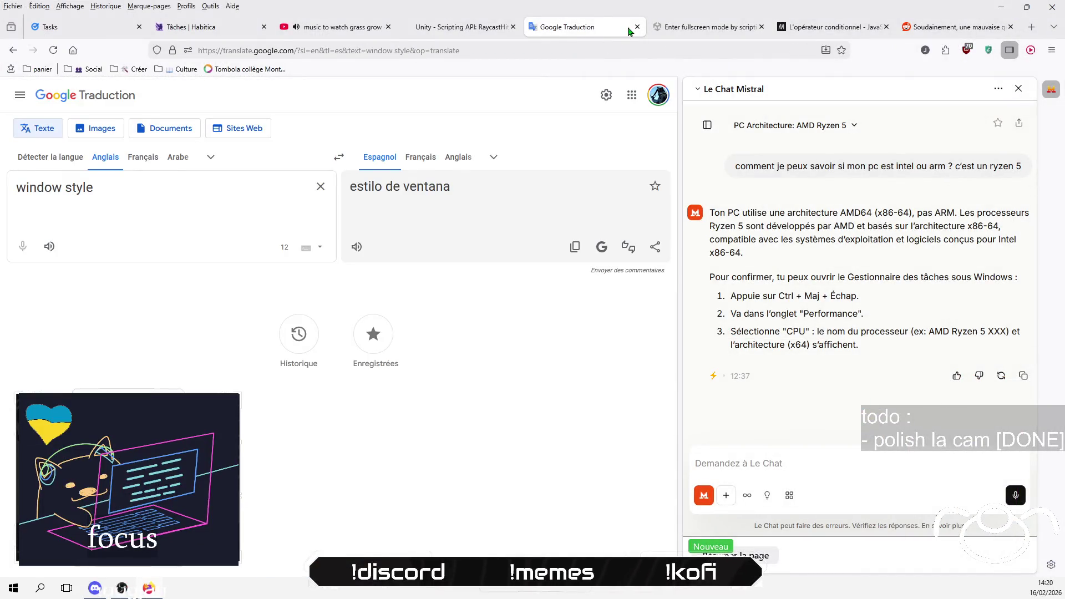
{"action": "left_click", "coordinate": [637, 27]}
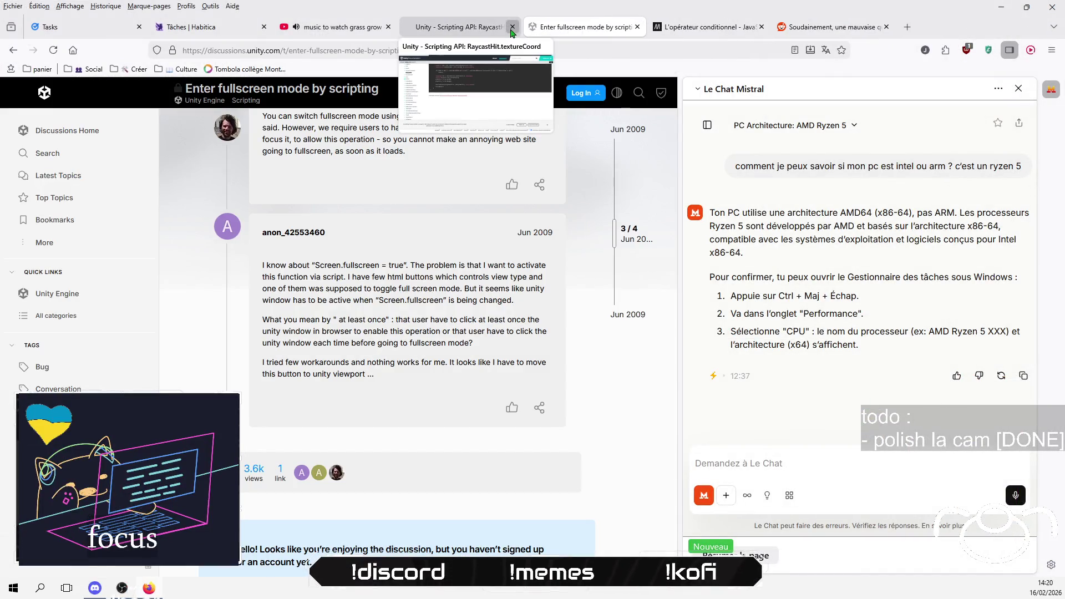
{"action": "left_click", "coordinate": [511, 27]}
{"action": "left_click", "coordinate": [513, 27]}
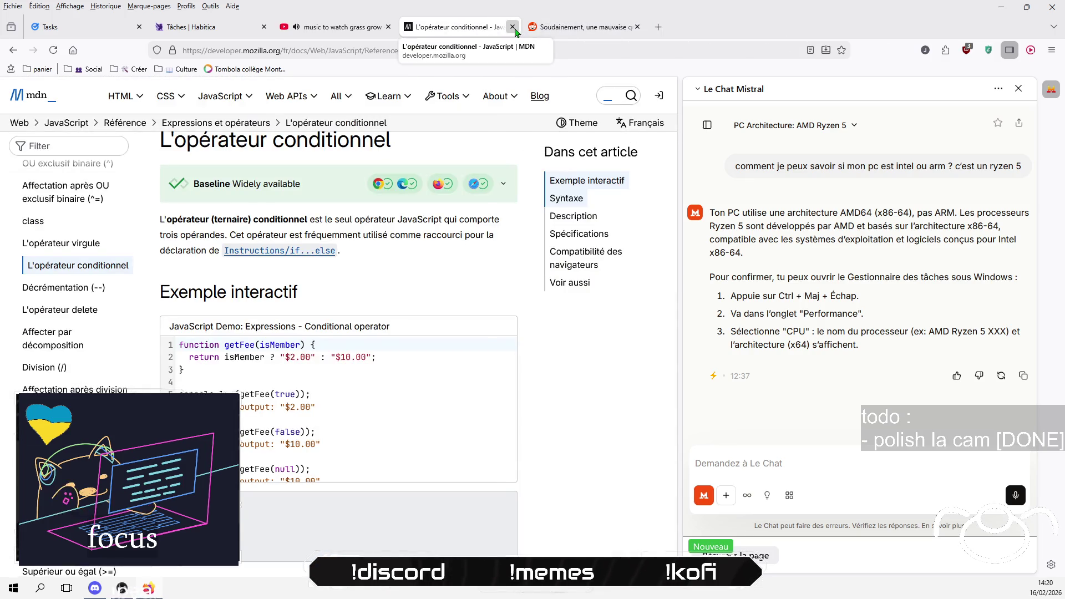
{"action": "left_click", "coordinate": [514, 28]}
{"action": "left_click", "coordinate": [513, 27]}
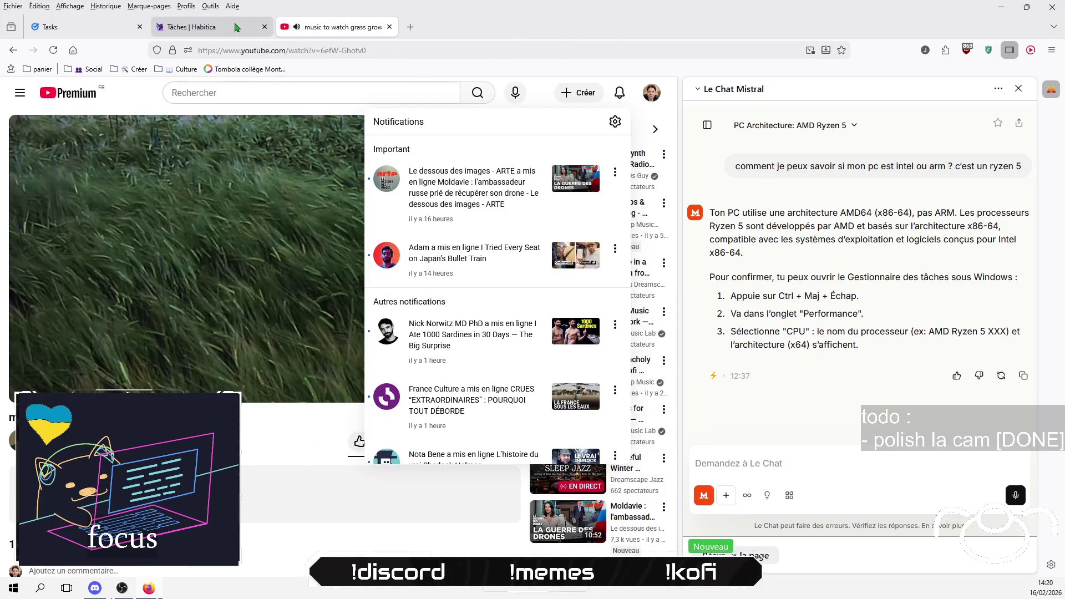
{"action": "left_click", "coordinate": [264, 27]}
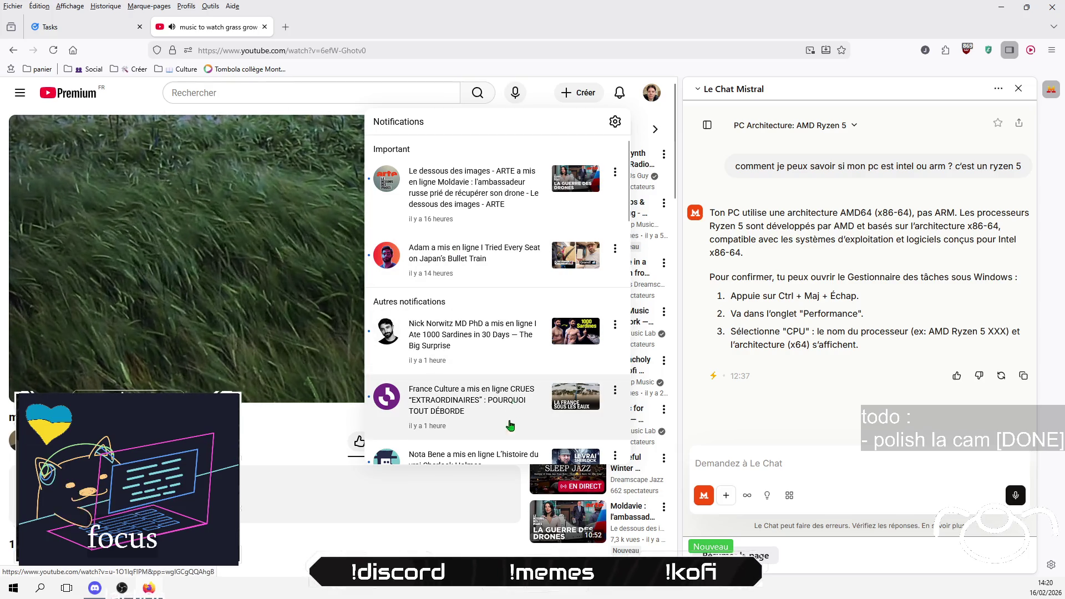
Step: Dismiss the YouTube notifications panel over the grass video
{"action": "left_click", "coordinate": [526, 485]}
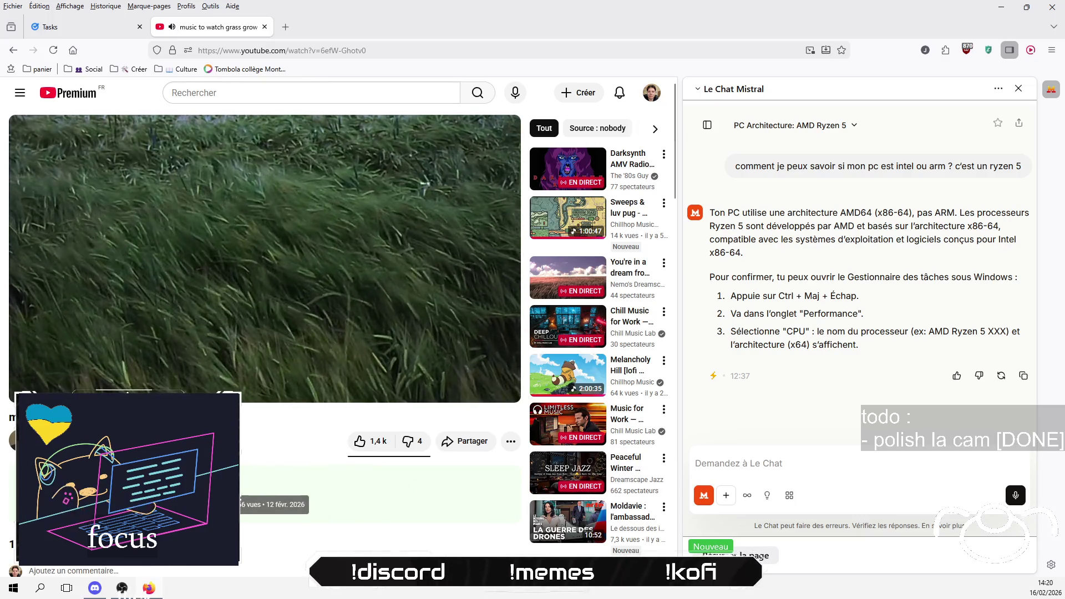
{"action": "scroll", "coordinate": [393, 484], "scroll_direction": "down", "scroll_amount": 2}
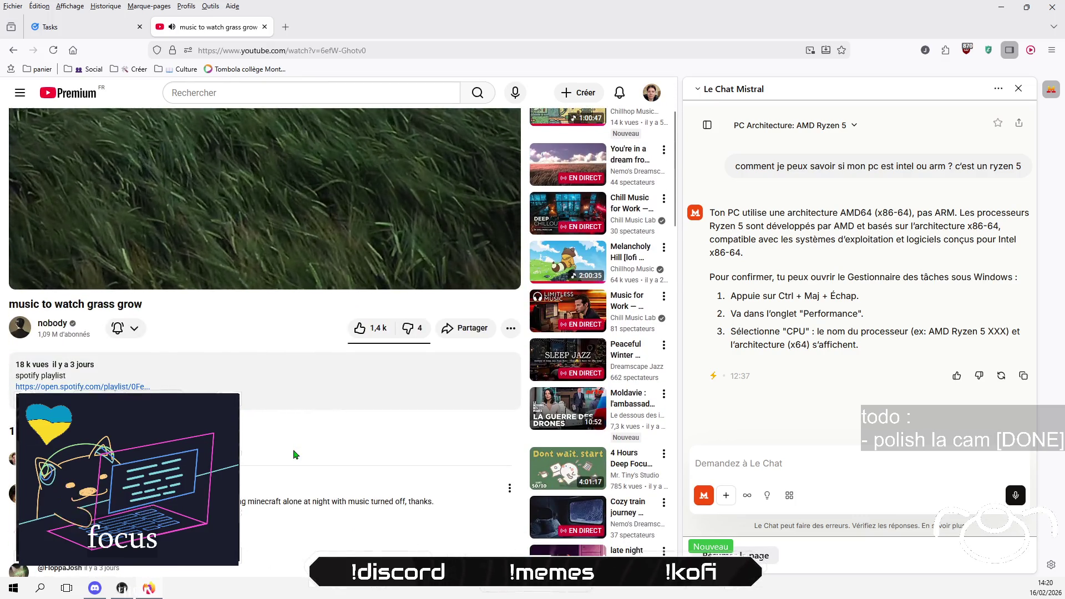
{"action": "scroll", "coordinate": [294, 454], "scroll_direction": "up", "scroll_amount": 2}
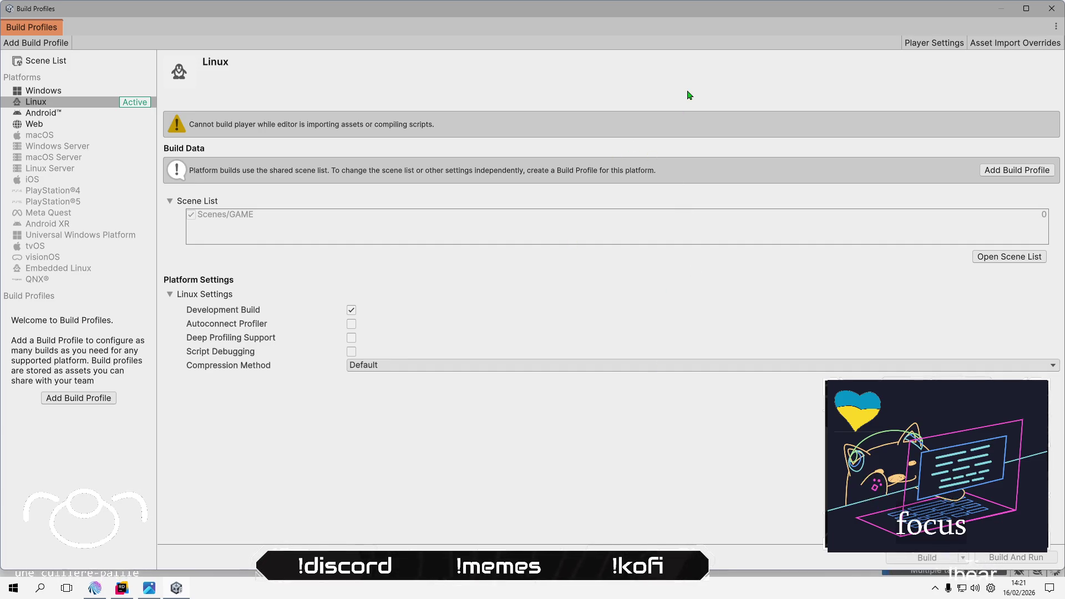
Step: Restore the full-screen Build Profiles window, now showing Linux as active
{"action": "mouse_move", "coordinate": [697, 8]}
{"action": "left_mouse_down"}
{"action": "mouse_move", "coordinate": [283, 197]}
{"action": "mouse_move", "coordinate": [577, 146]}
{"action": "mouse_move", "coordinate": [623, 84]}
{"action": "left_mouse_up"}
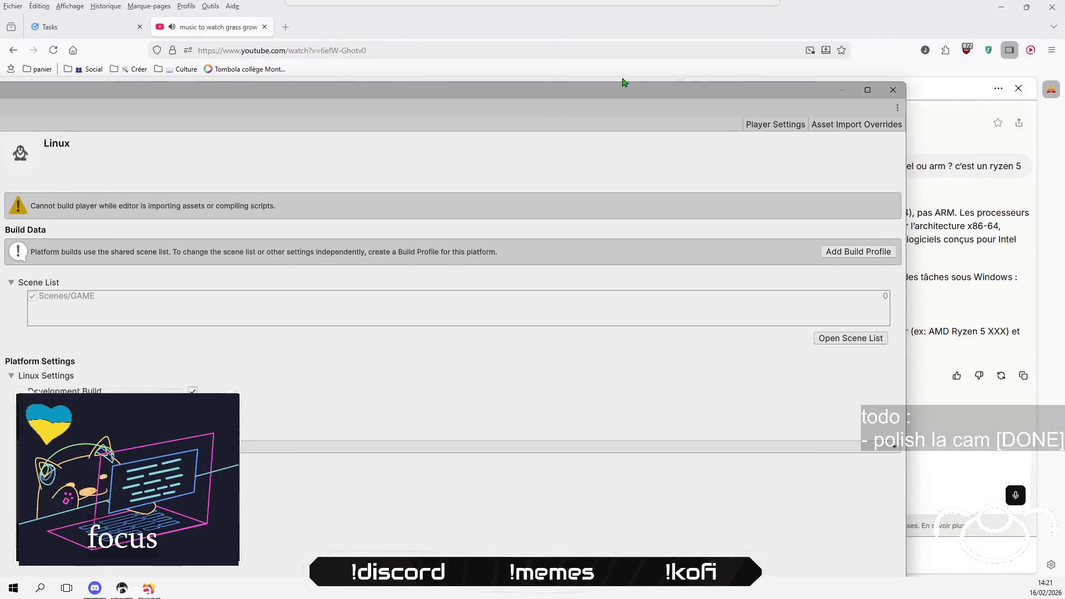
Step: Maximize the Build Profiles window again
{"action": "left_click", "coordinate": [867, 90]}
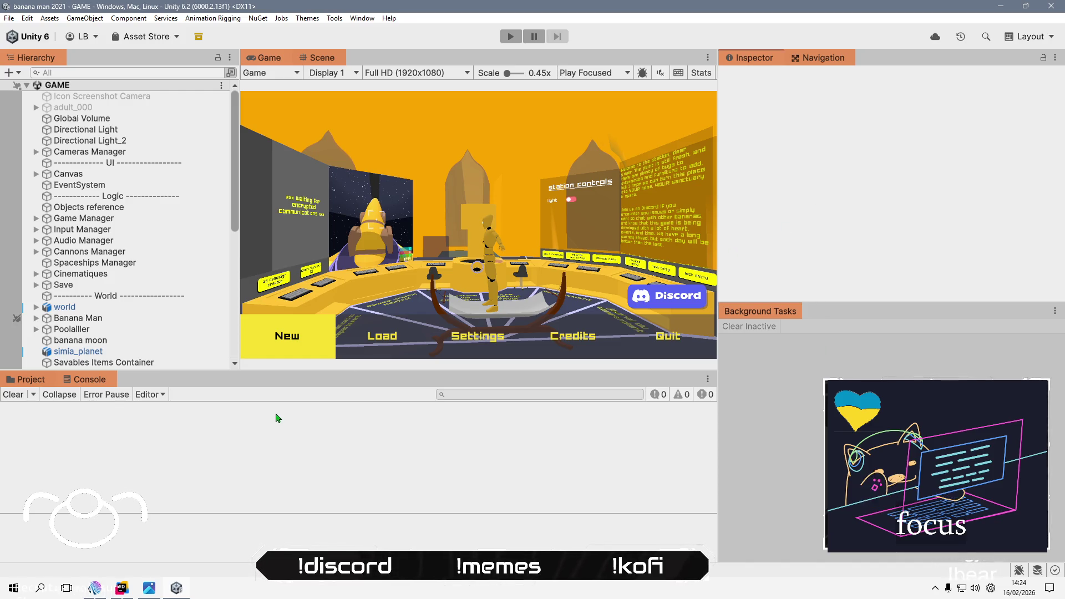
Step: Build the Linux game into builds/bananaMan_build_linux, replacing BananaMan_The_Space_Monkeys.x86_64
{"action": "key", "text": "ctrl+shift+b"}
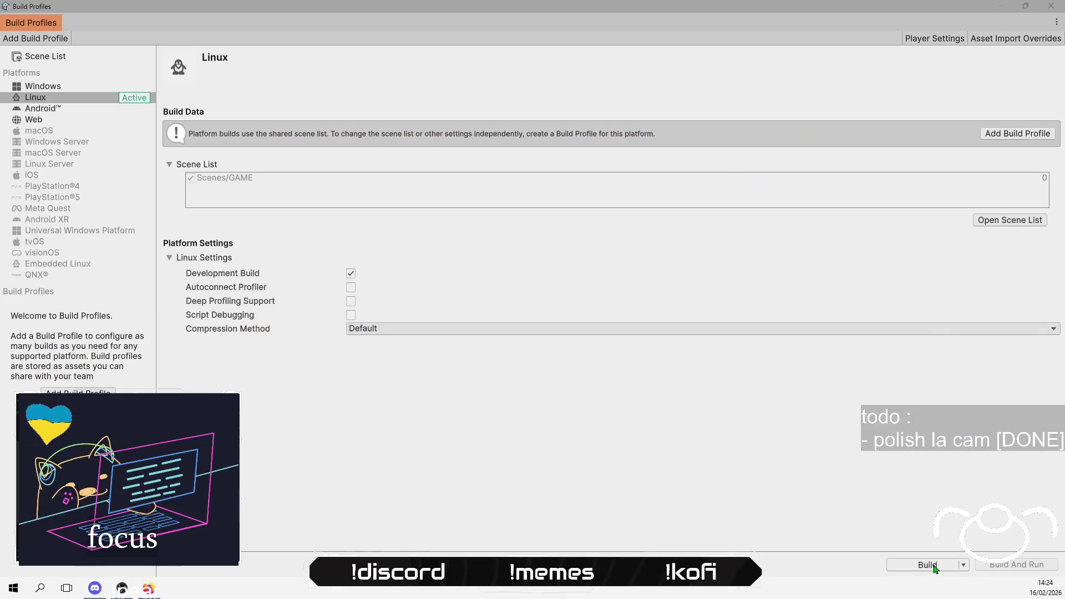
{"action": "left_click", "coordinate": [935, 567]}
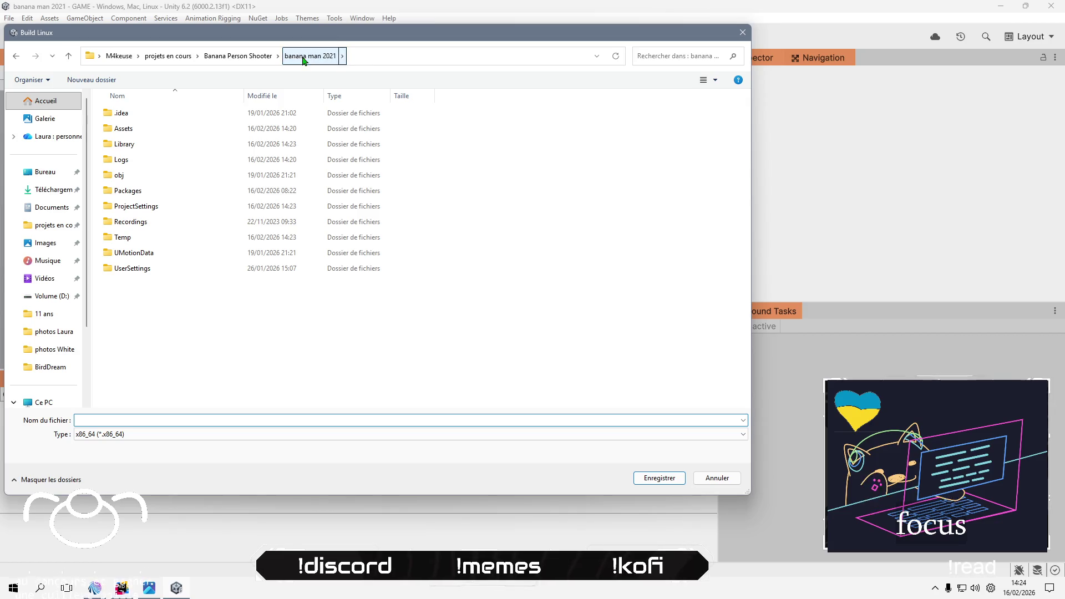
{"action": "left_click", "coordinate": [238, 55]}
{"action": "left_click", "coordinate": [136, 145]}
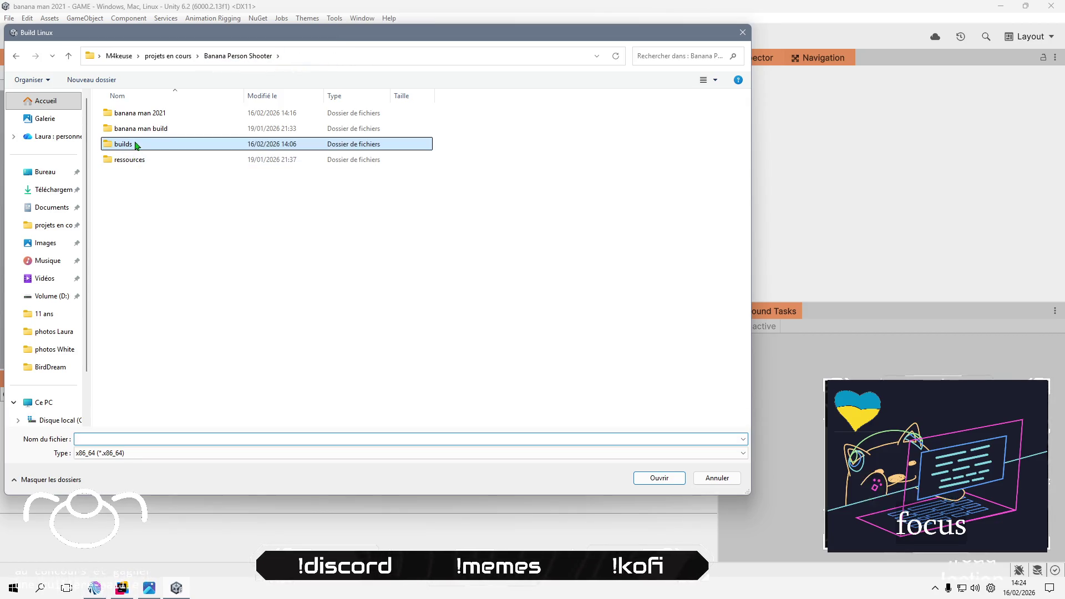
{"action": "double_click", "coordinate": [137, 145]}
{"action": "double_click", "coordinate": [161, 112]}
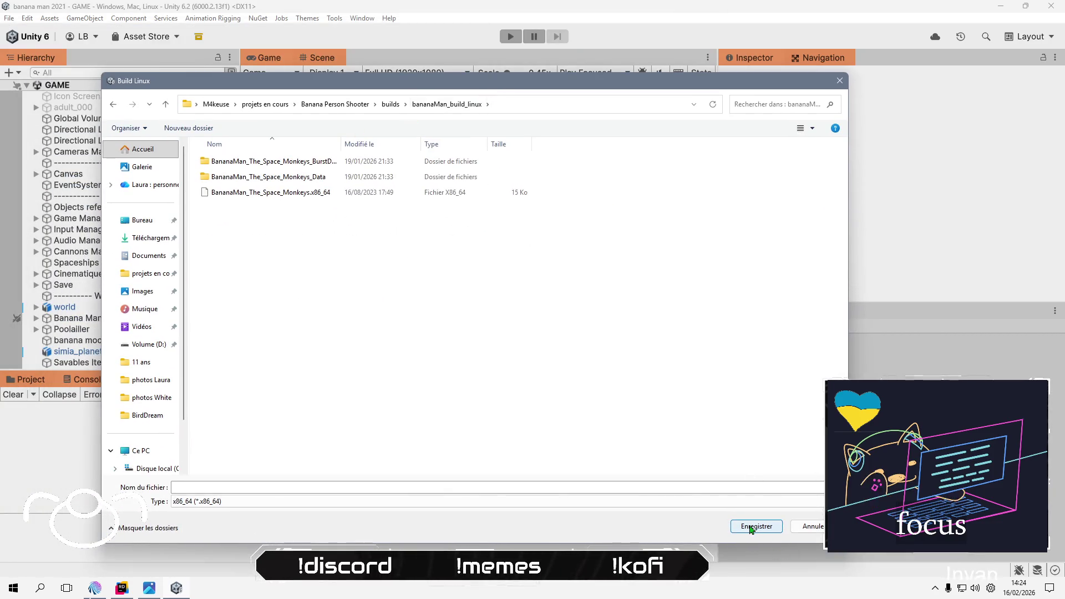
{"action": "left_click", "coordinate": [277, 193]}
{"action": "left_click", "coordinate": [756, 526]}
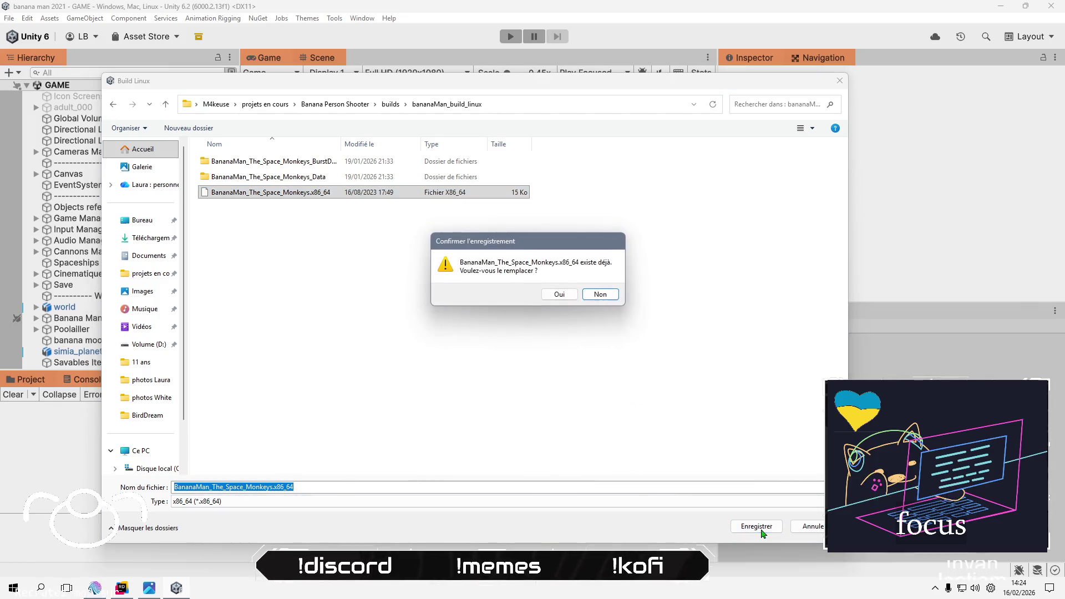
{"action": "left_click", "coordinate": [559, 294]}
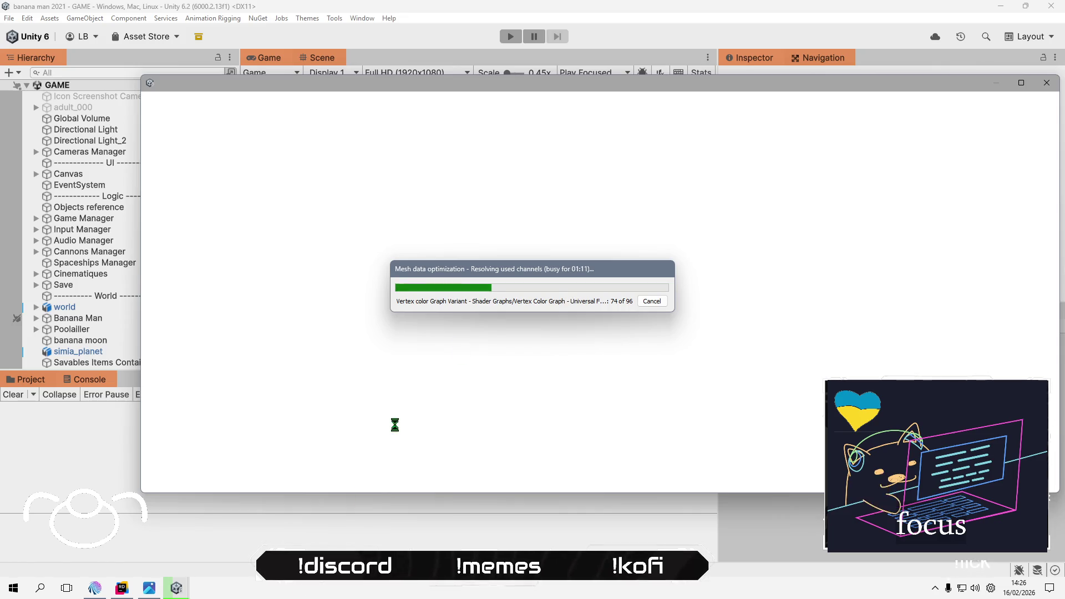
Step: Open a File Explorer window on the Bureau folder
{"action": "left_click", "coordinate": [14, 588]}
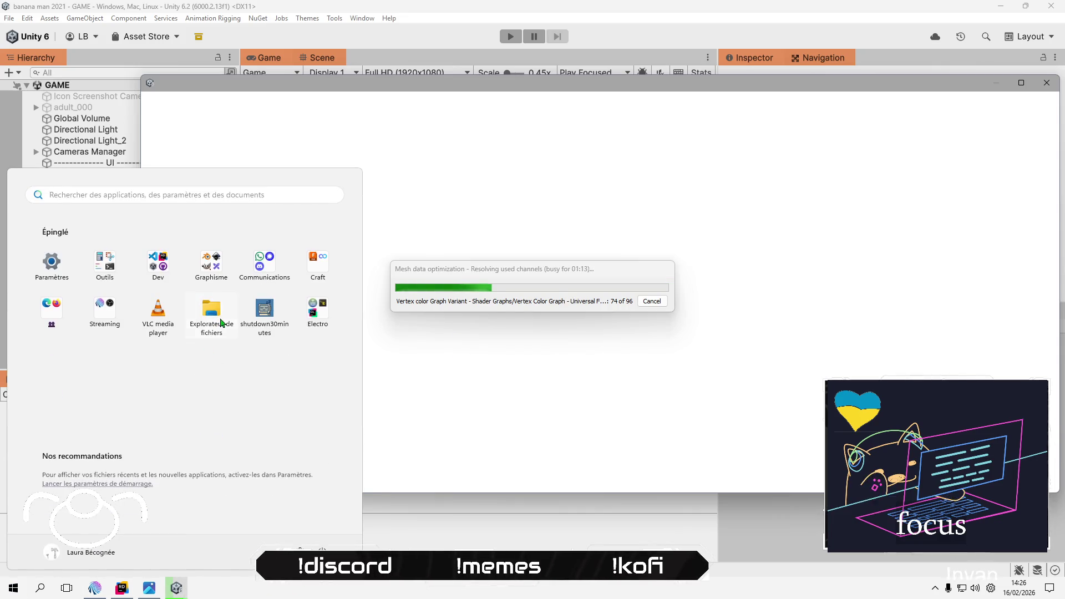
{"action": "key", "text": "Escape"}
{"action": "key", "text": "super+e"}
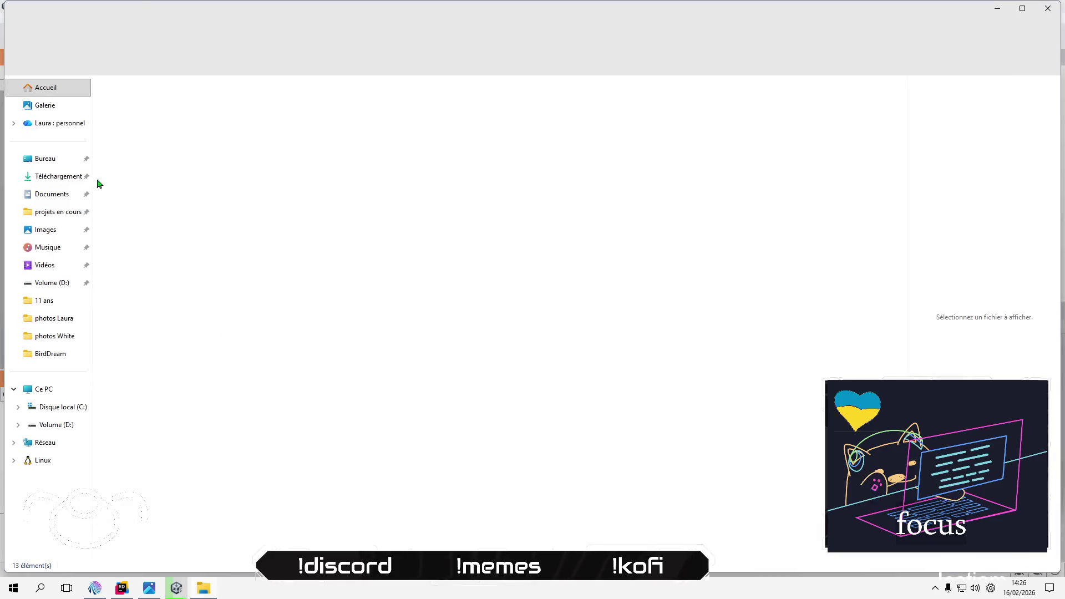
{"action": "left_click", "coordinate": [56, 159]}
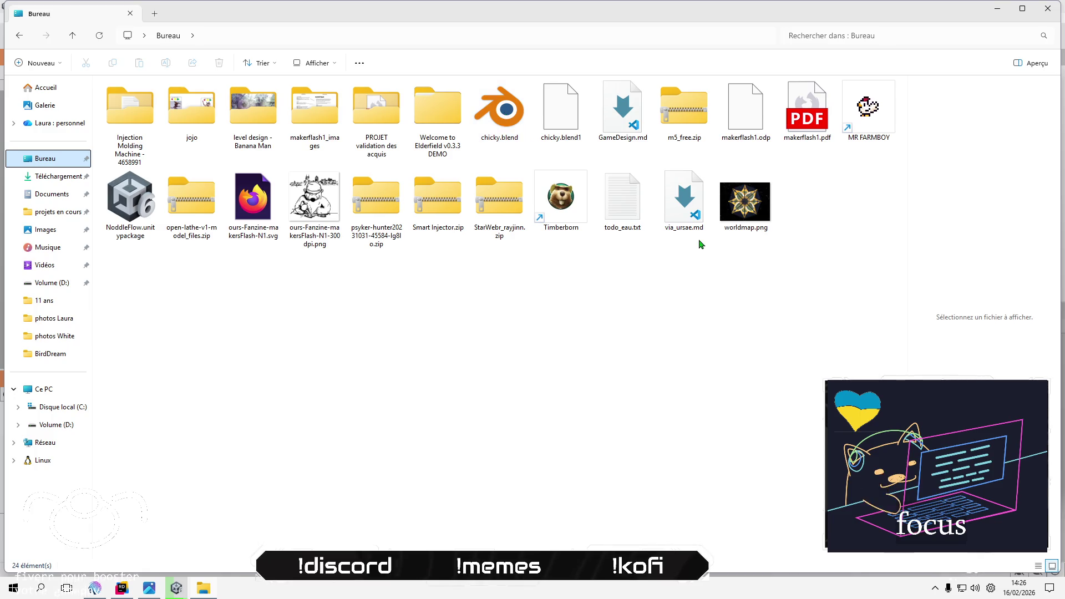
{"action": "left_click", "coordinate": [262, 295]}
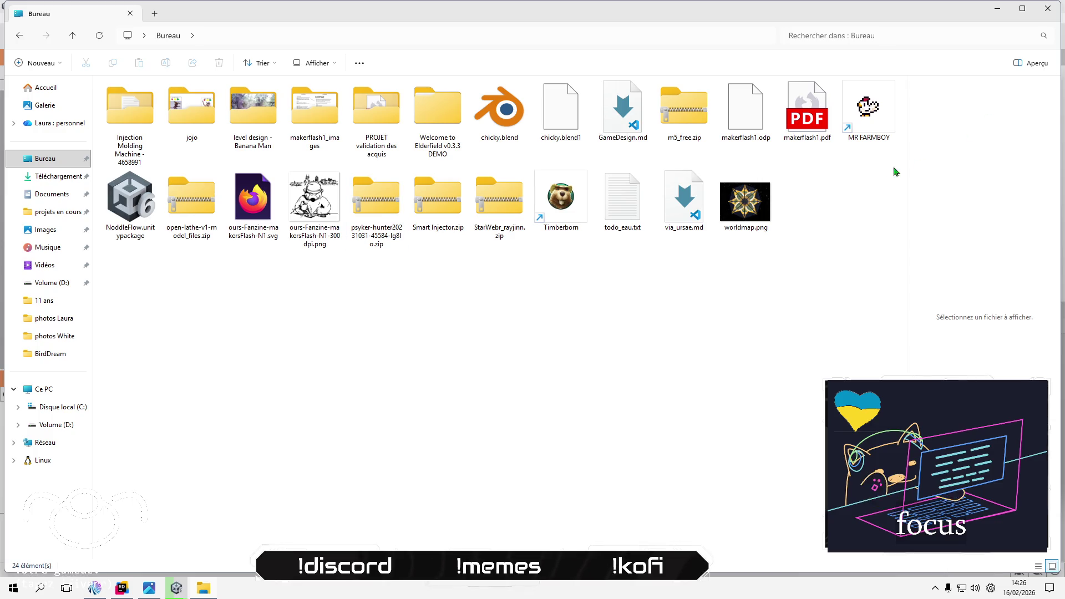
Step: Open and close makerflash1.pdf, clear the Bureau file selection, and minimize the window
{"action": "double_click", "coordinate": [811, 116]}
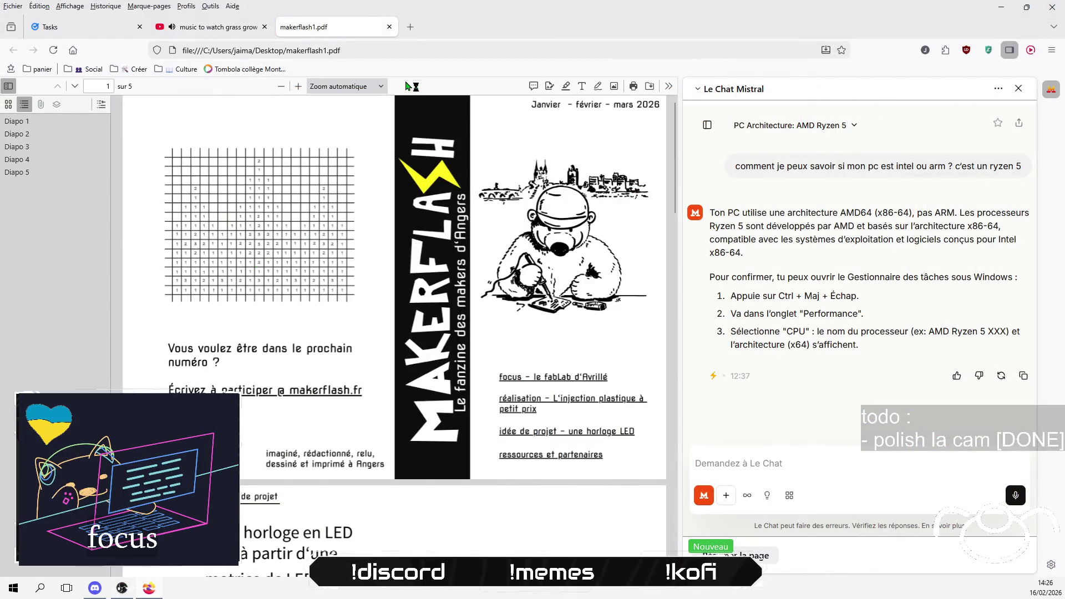
{"action": "left_click", "coordinate": [390, 26]}
{"action": "key", "text": "alt+Tab"}
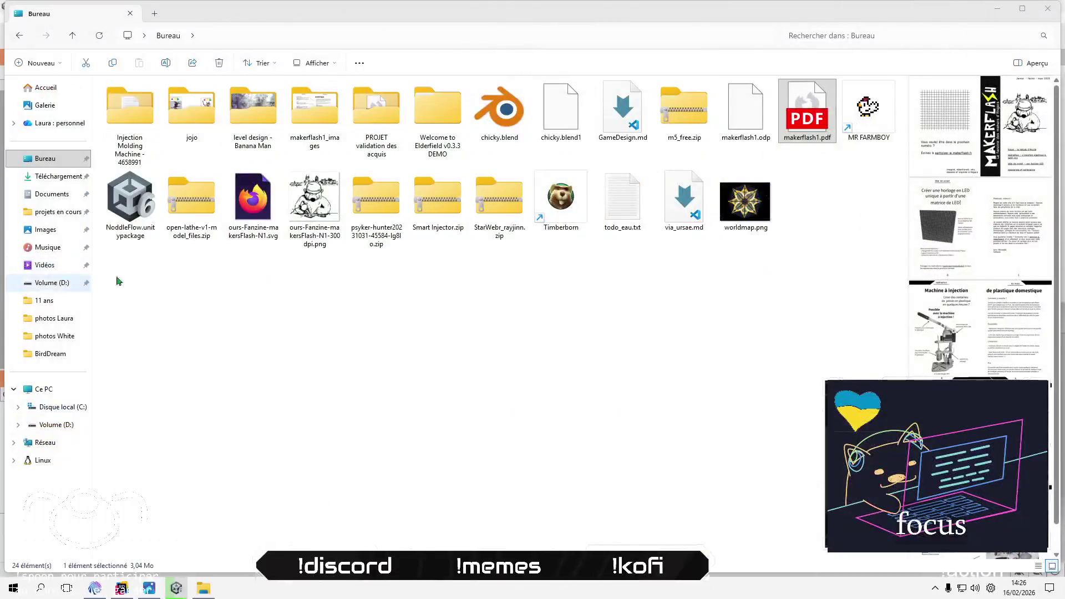
{"action": "left_click", "coordinate": [315, 322]}
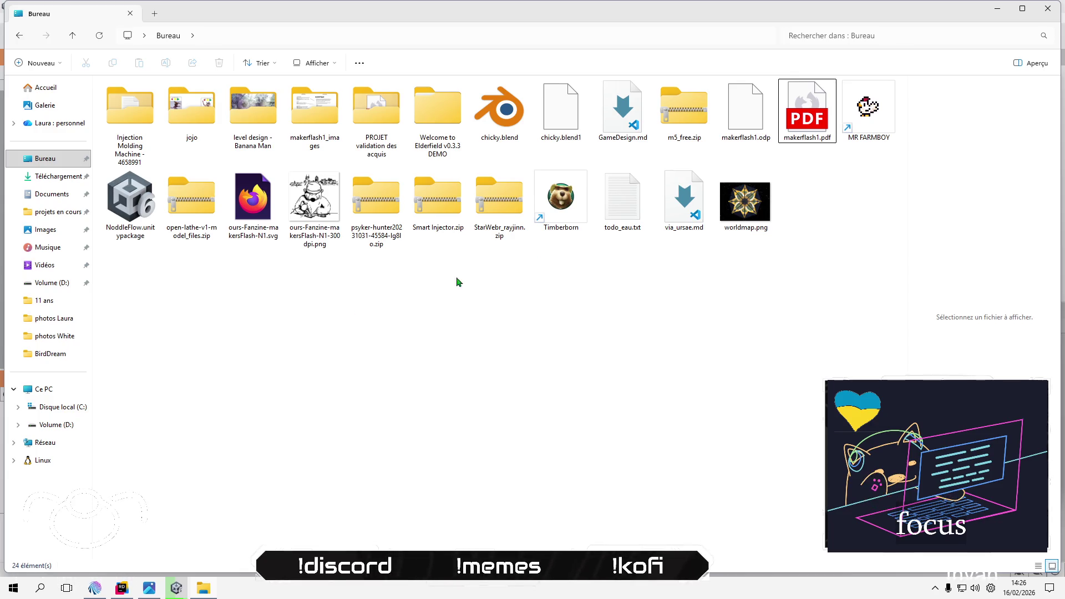
{"action": "left_click", "coordinate": [997, 9]}
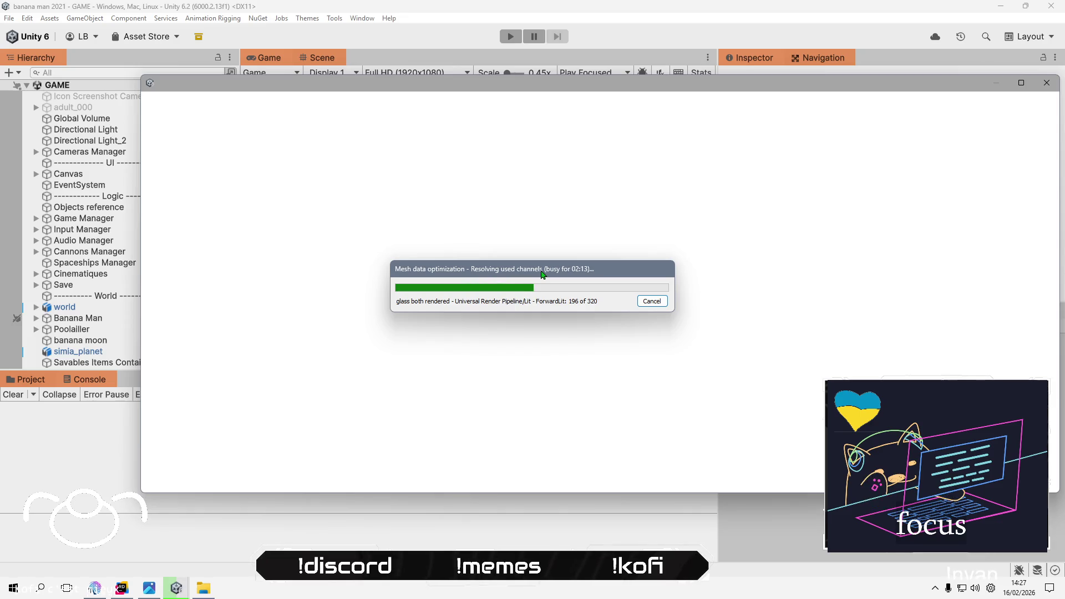
Step: Move the mesh data optimization progress dialog up slightly
{"action": "left_click_drag", "start_coordinate": [543, 274], "coordinate": [540, 260]}
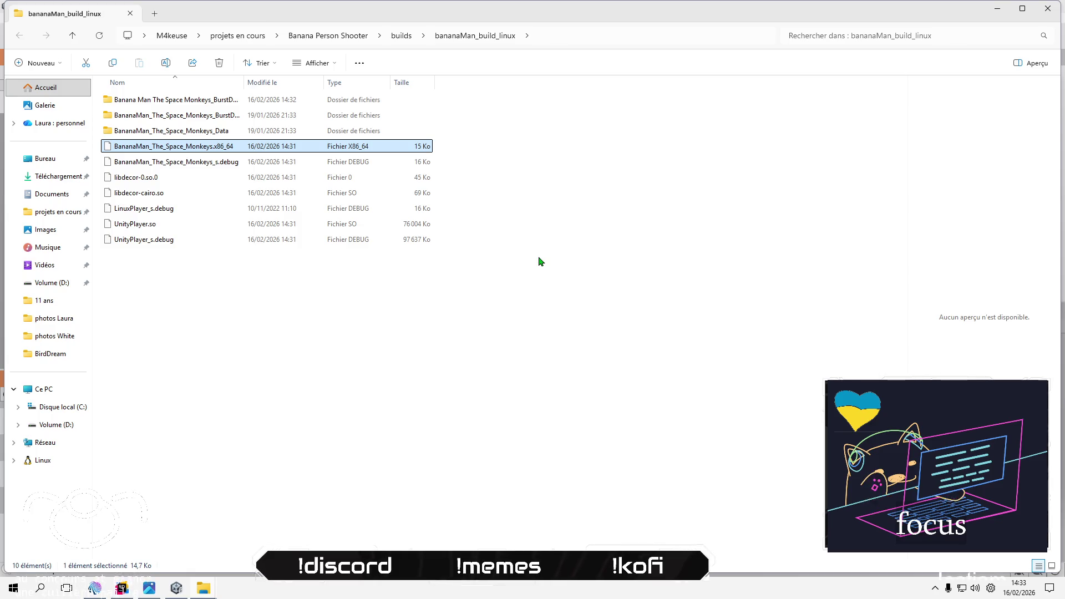
Step: Close the Linux build folder and Addressables Report, then clear the console log
{"action": "left_click", "coordinate": [524, 352]}
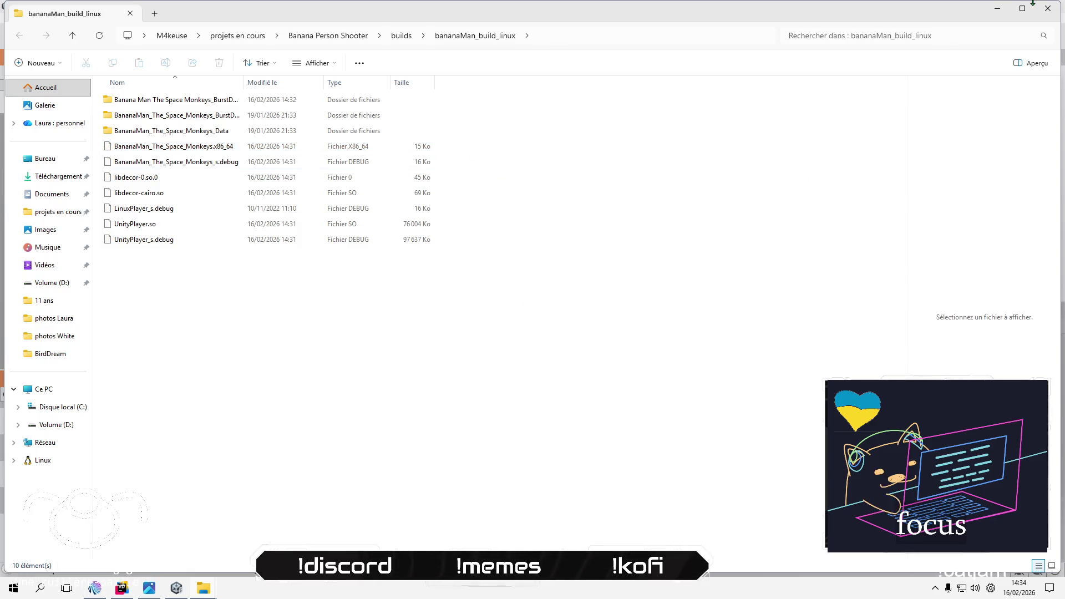
{"action": "left_click", "coordinate": [1047, 9]}
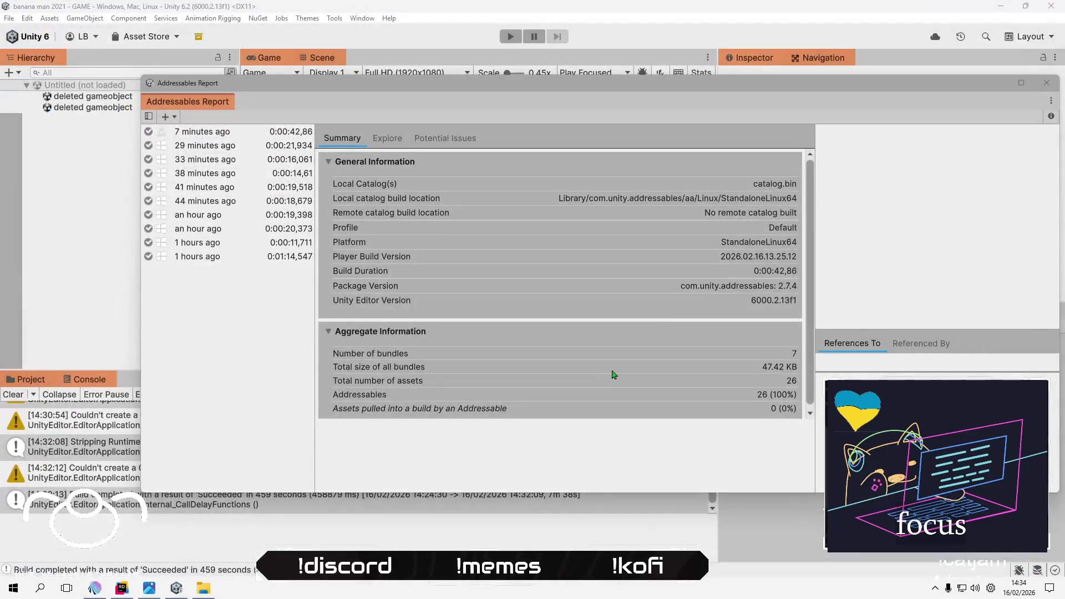
{"action": "left_click", "coordinate": [1045, 83]}
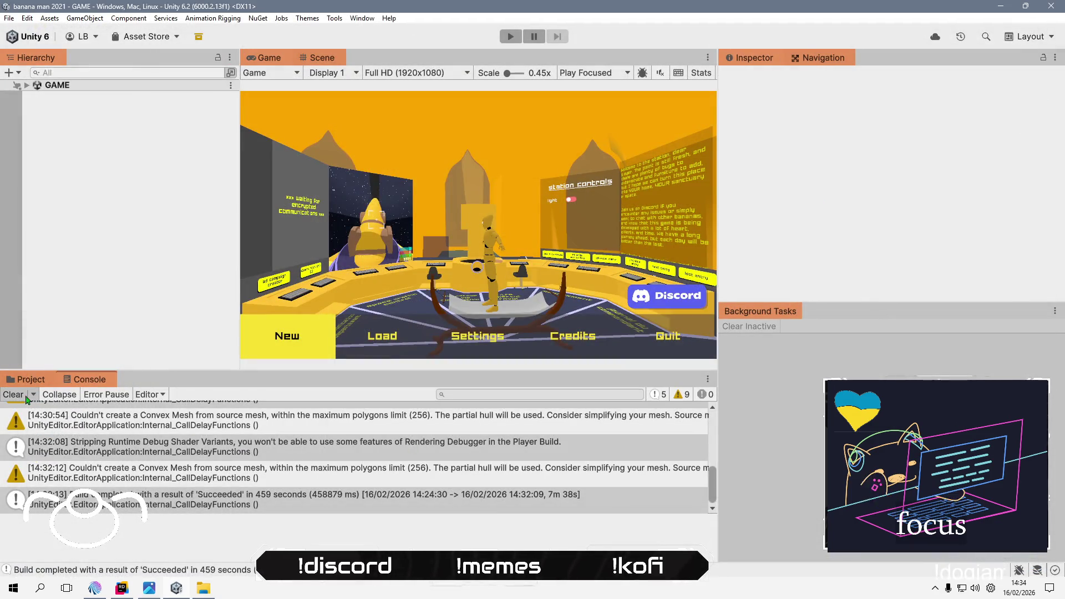
{"action": "left_click", "coordinate": [22, 394]}
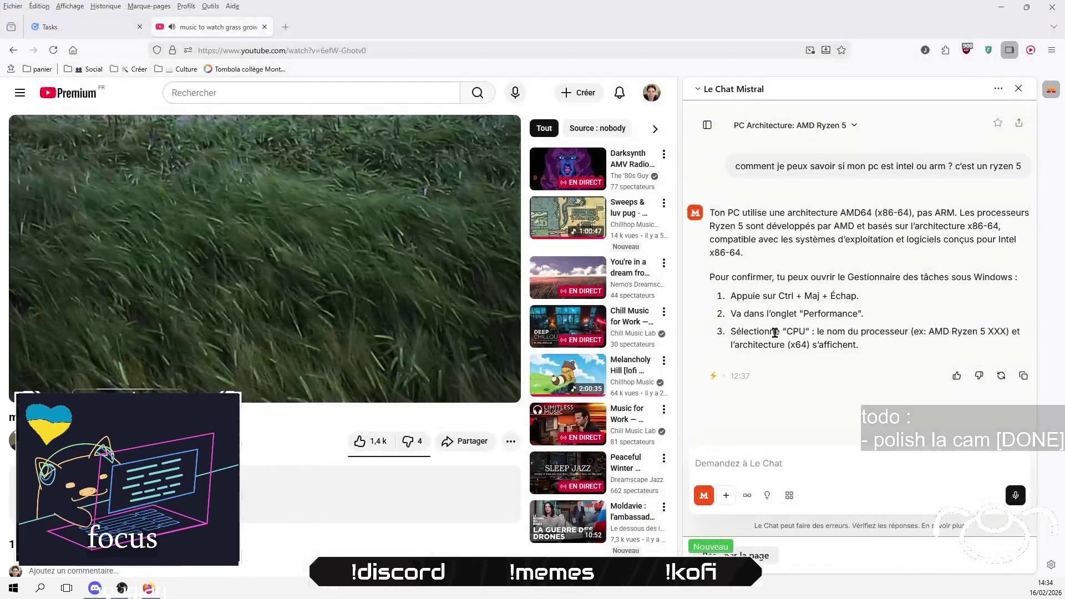
Step: Load itch.io in a new tab and hide the Le Chat side panel
{"action": "key", "text": "ctrl+t"}
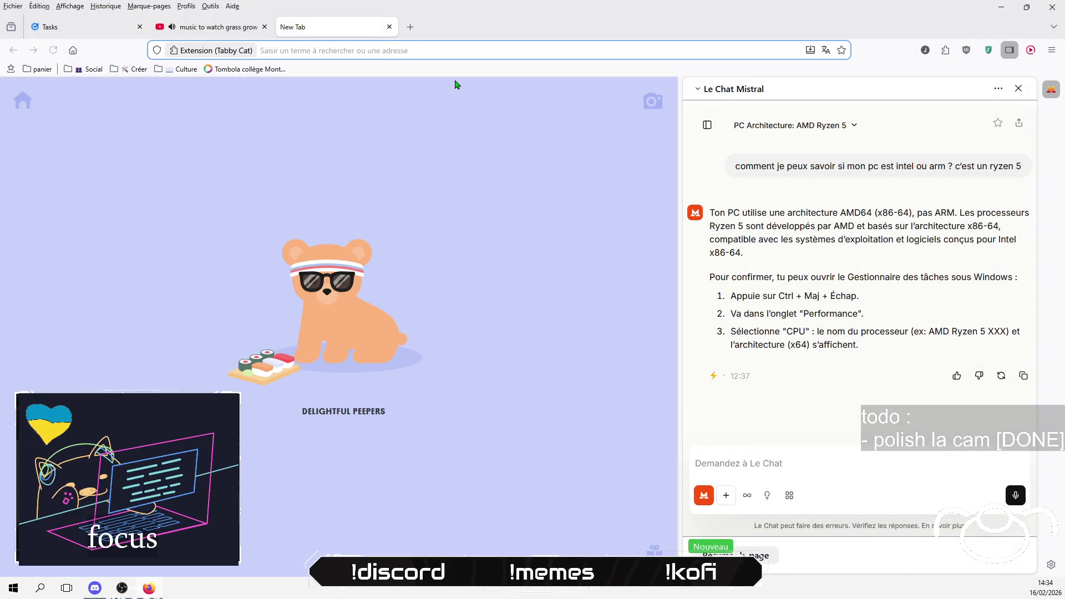
{"action": "type", "text": "itch.io/"}
{"action": "key", "text": "Return"}
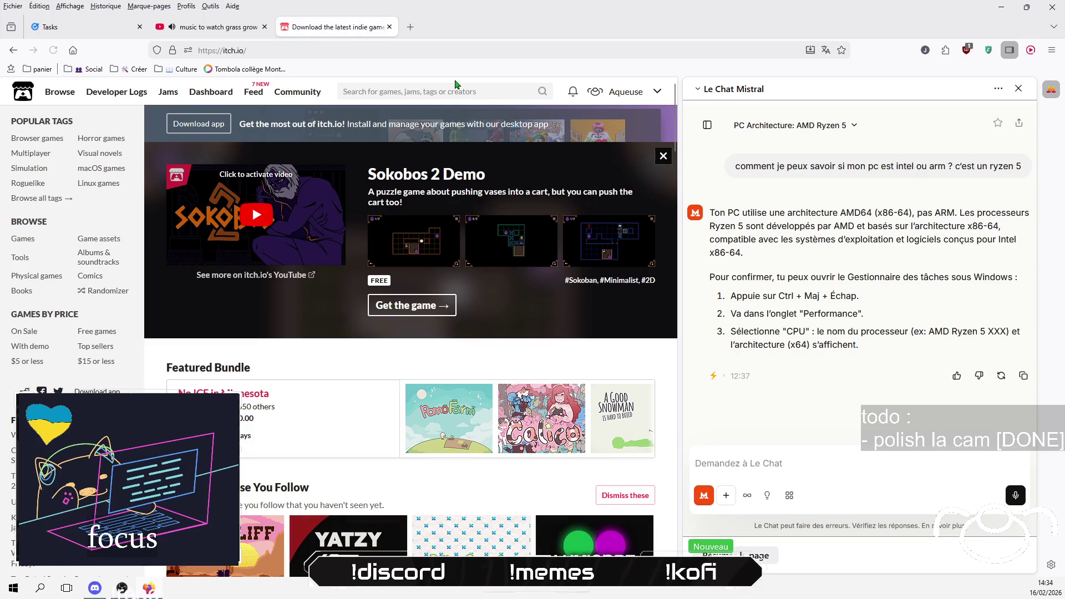
{"action": "key", "text": "ctrl+alt+x"}
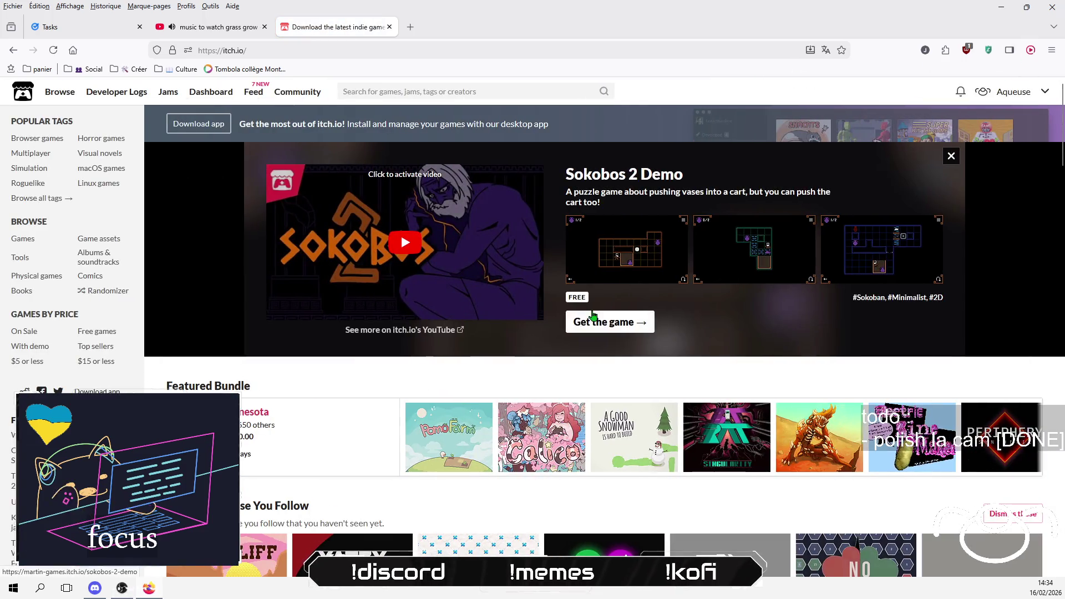
Step: Go to your itch.io creator profile and open the Banana Man : The Space Monkeys page
{"action": "left_click", "coordinate": [1018, 93]}
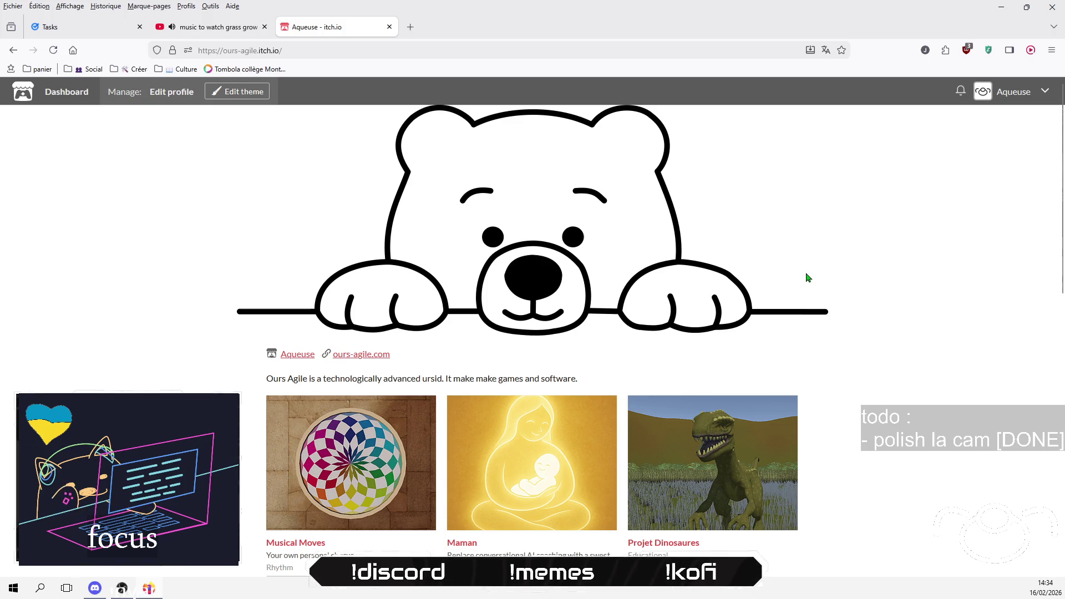
{"action": "scroll", "coordinate": [808, 277], "scroll_direction": "down", "scroll_amount": 3}
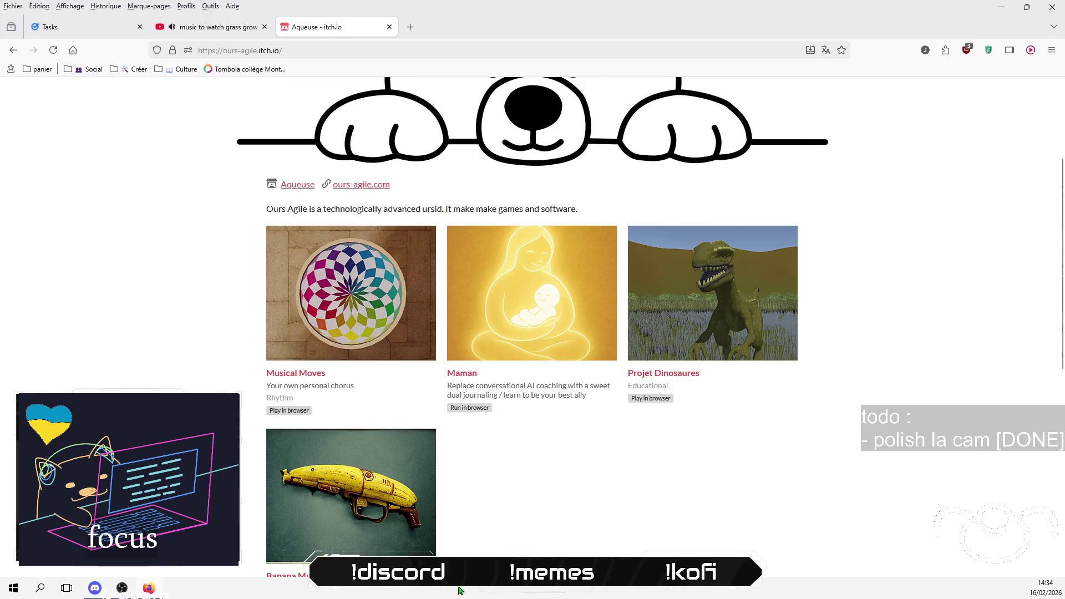
{"action": "scroll", "coordinate": [412, 528], "scroll_direction": "down", "scroll_amount": 1}
{"action": "scroll", "coordinate": [821, 240], "scroll_direction": "up", "scroll_amount": 4}
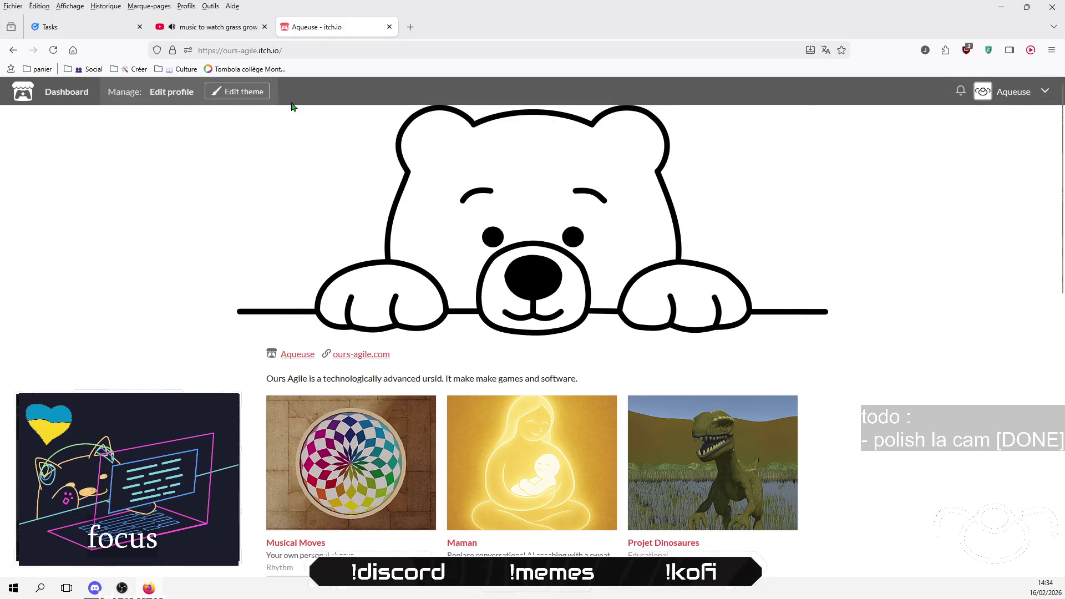
{"action": "left_click", "coordinate": [1045, 91]}
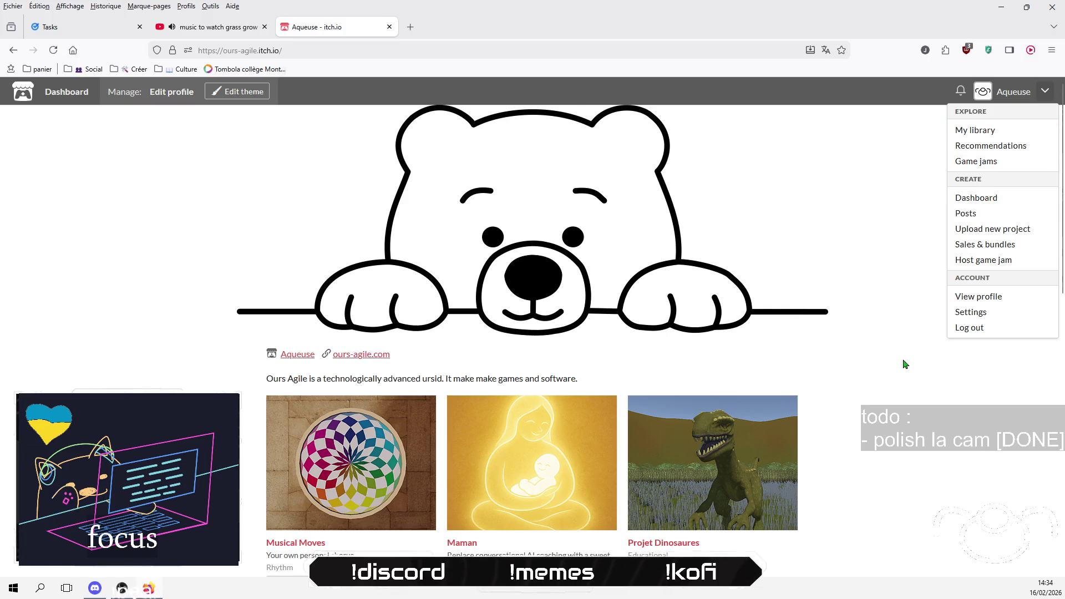
{"action": "left_click", "coordinate": [890, 309]}
{"action": "scroll", "coordinate": [880, 309], "scroll_direction": "down", "scroll_amount": 5}
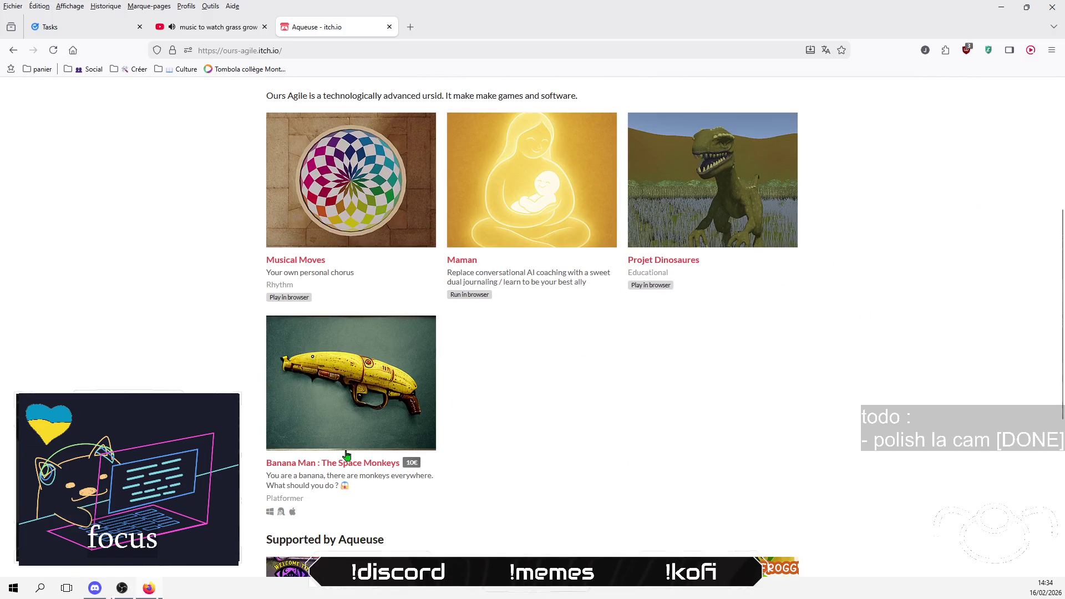
{"action": "left_click", "coordinate": [346, 455]}
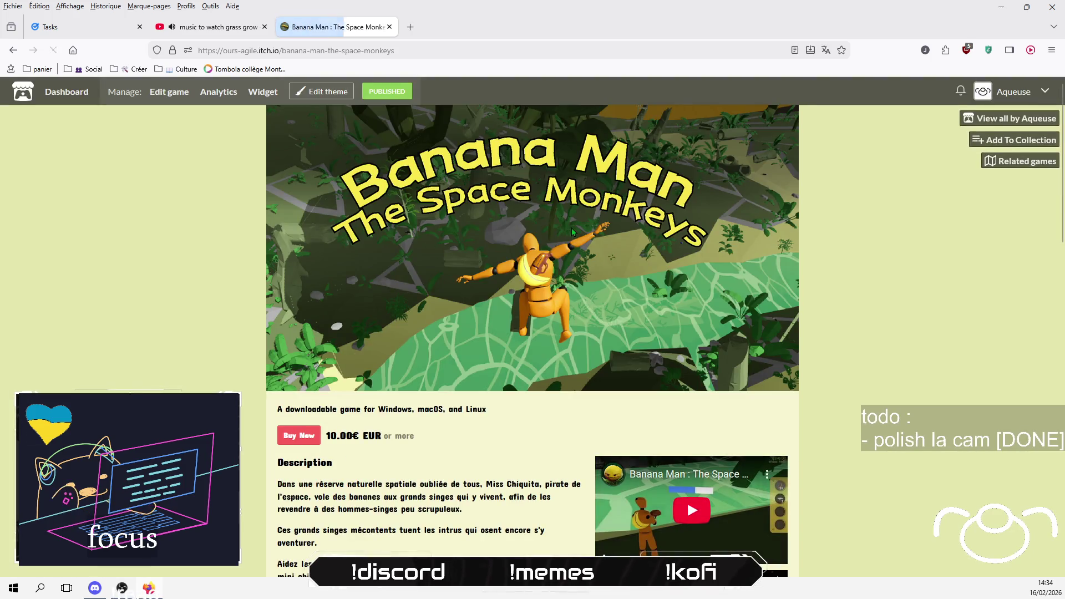
Step: Make Banana Man '0.00€ or donate' with a 10.00€ suggested donation, then start deleting the Linux zip
{"action": "left_click", "coordinate": [172, 91]}
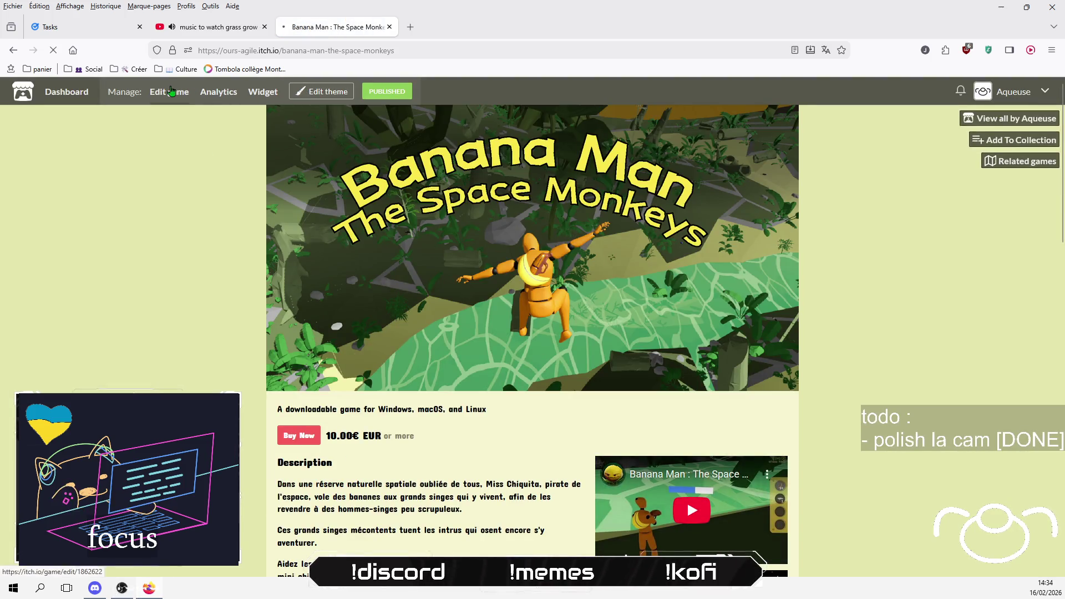
{"action": "scroll", "coordinate": [499, 398], "scroll_direction": "down", "scroll_amount": 6}
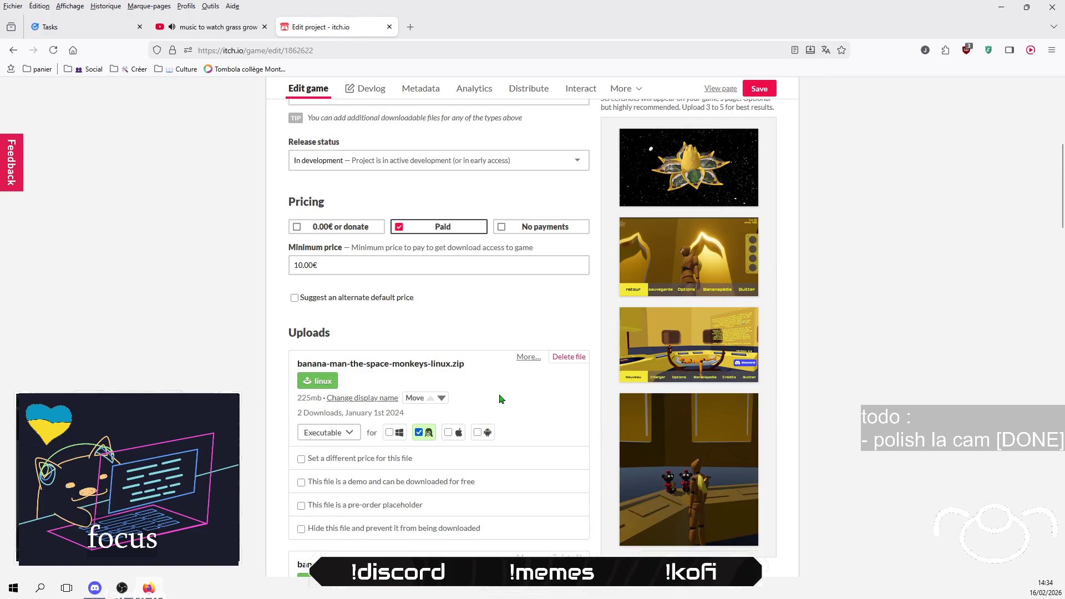
{"action": "scroll", "coordinate": [542, 432], "scroll_direction": "down", "scroll_amount": 1}
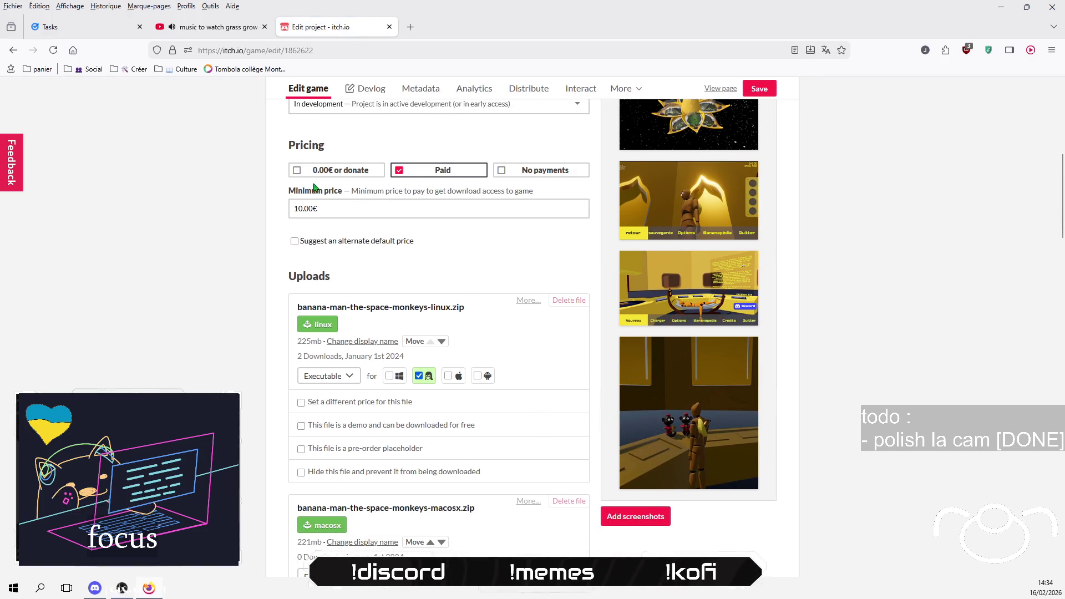
{"action": "left_click", "coordinate": [319, 172]}
{"action": "left_click", "coordinate": [431, 242]}
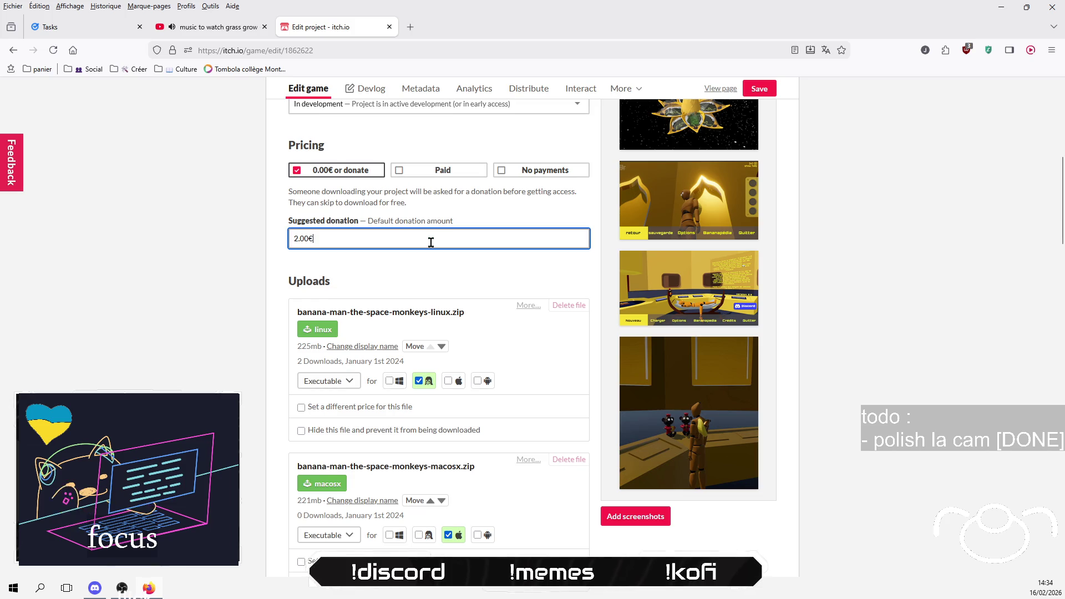
{"action": "key", "text": "BackSpace"}
{"action": "type", "text": "0"}
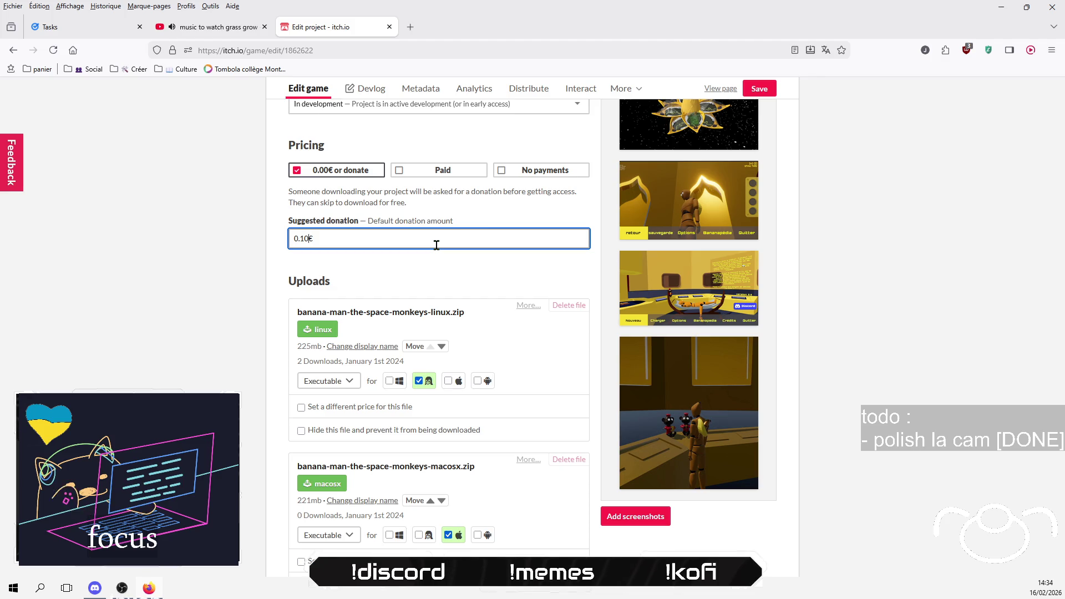
{"action": "type", "text": "0"}
{"action": "left_click", "coordinate": [169, 288]}
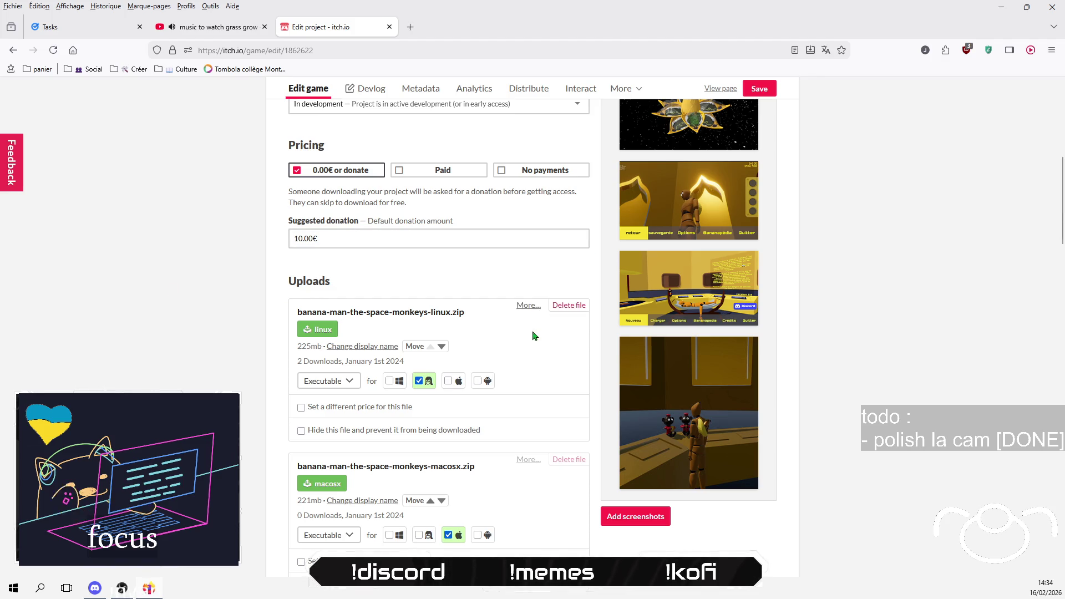
{"action": "left_click", "coordinate": [573, 314]}
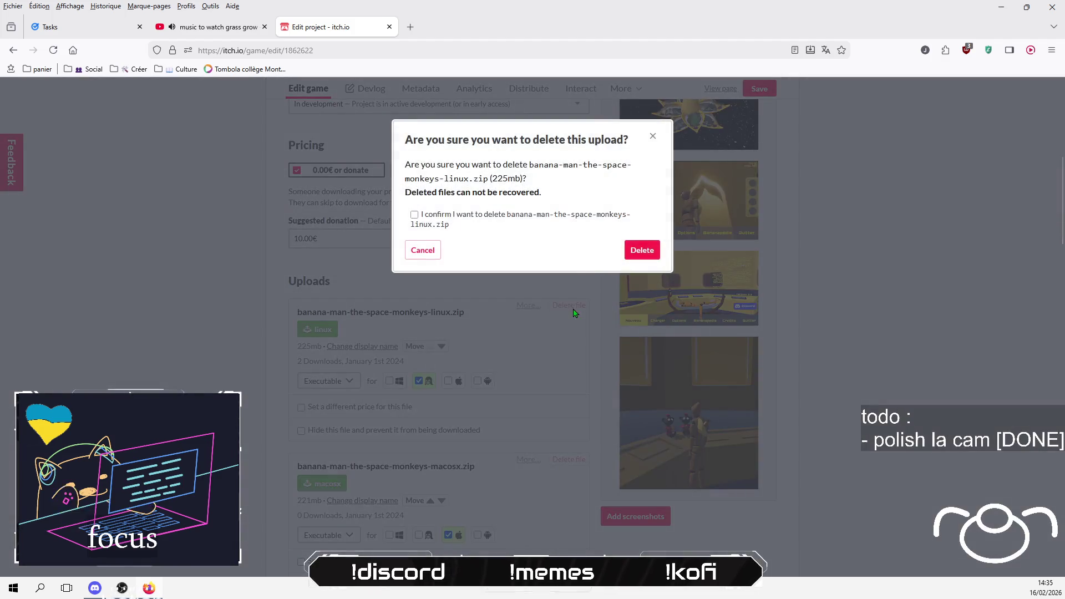
Step: Confirm deletion of the old Linux zip, macOS zip and Windows Builds.zip uploads
{"action": "left_click", "coordinate": [645, 250]}
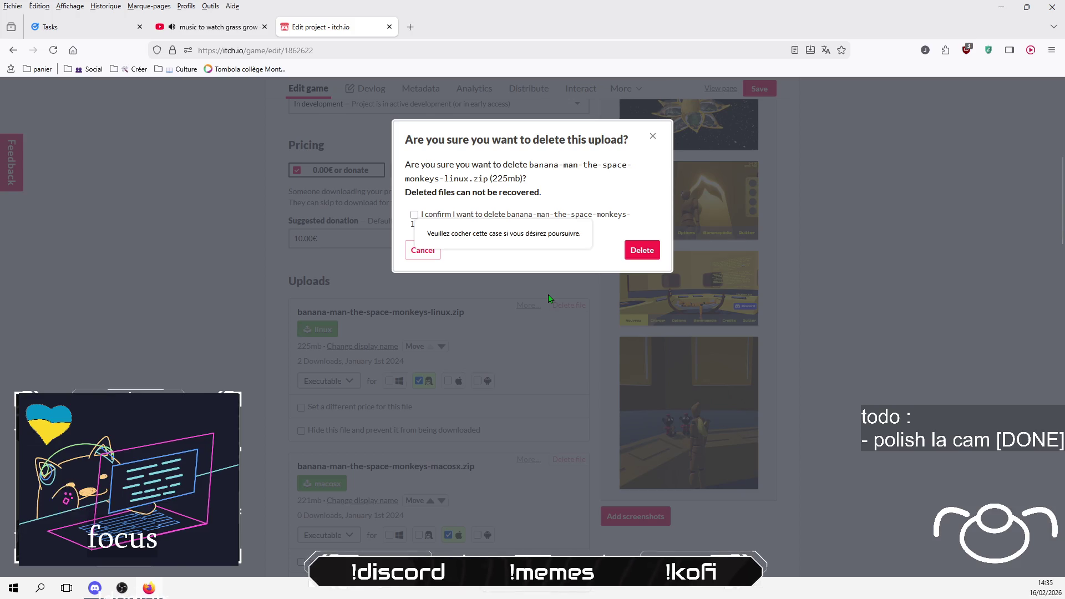
{"action": "left_click", "coordinate": [468, 217]}
{"action": "left_click", "coordinate": [642, 251]}
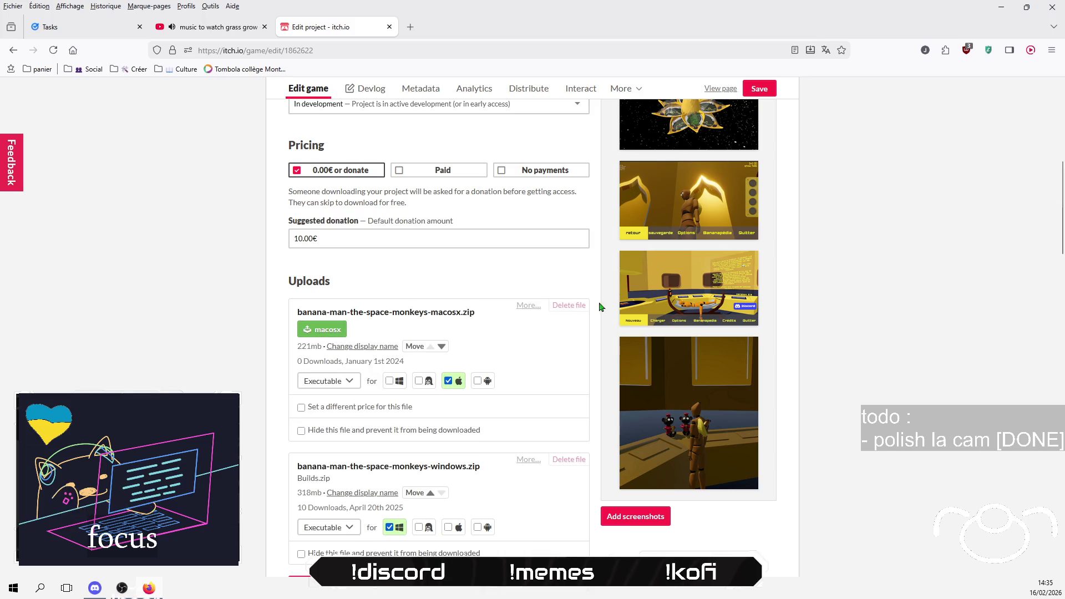
{"action": "left_click", "coordinate": [569, 305]}
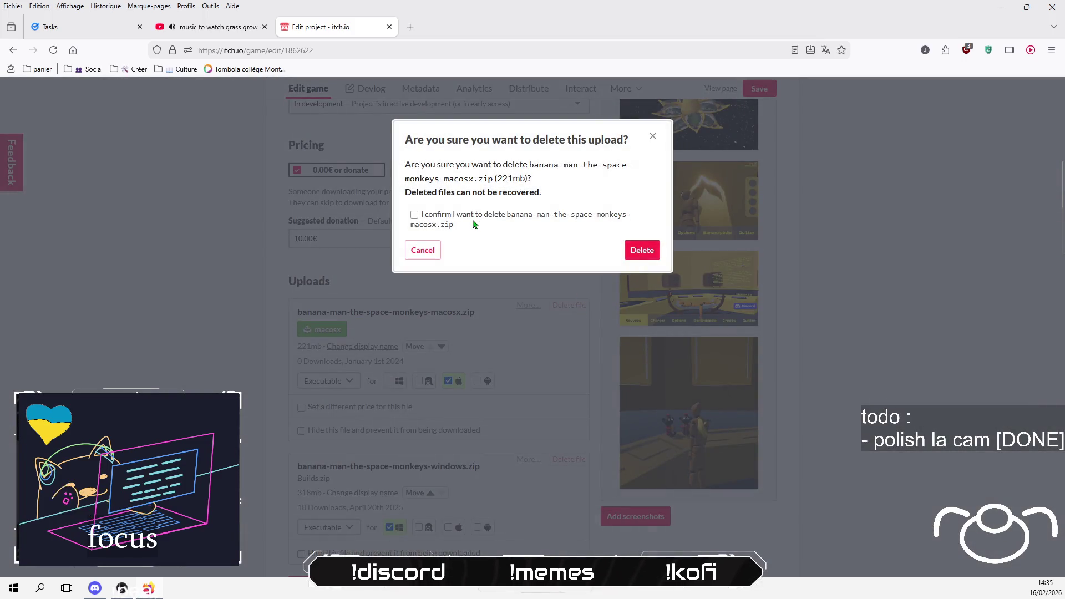
{"action": "left_click", "coordinate": [589, 226]}
{"action": "left_click", "coordinate": [642, 250]}
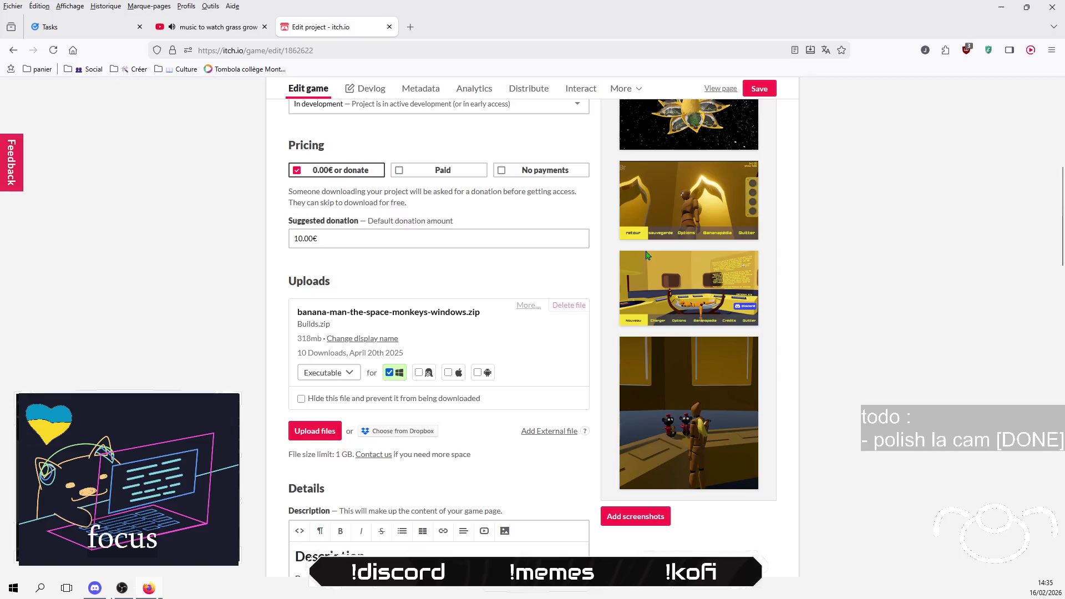
{"action": "left_click", "coordinate": [569, 305]}
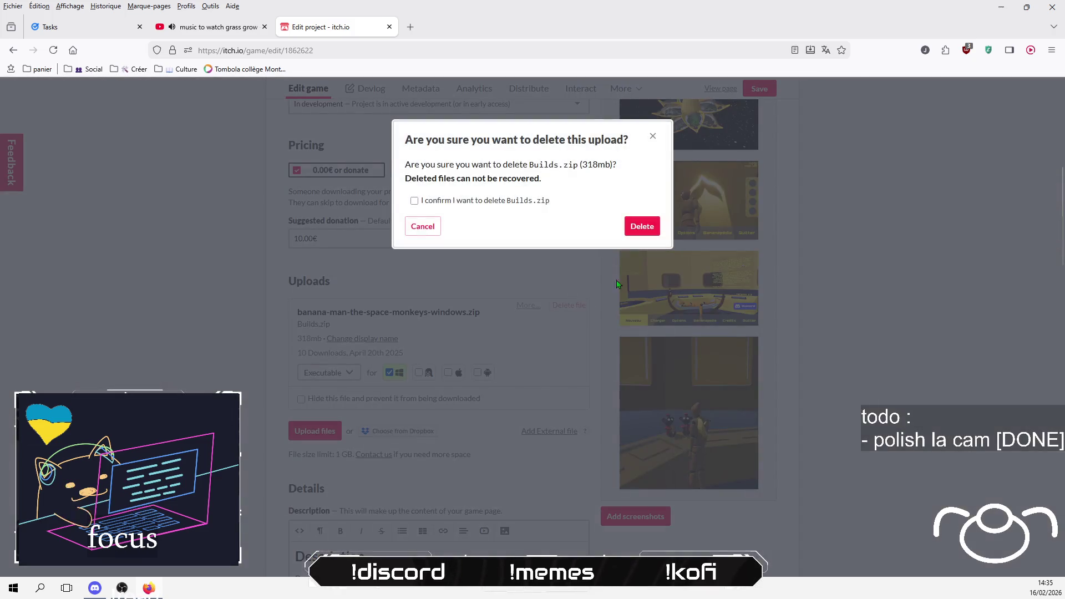
{"action": "left_click", "coordinate": [642, 226]}
{"action": "left_click", "coordinate": [491, 201]}
{"action": "left_click", "coordinate": [633, 232]}
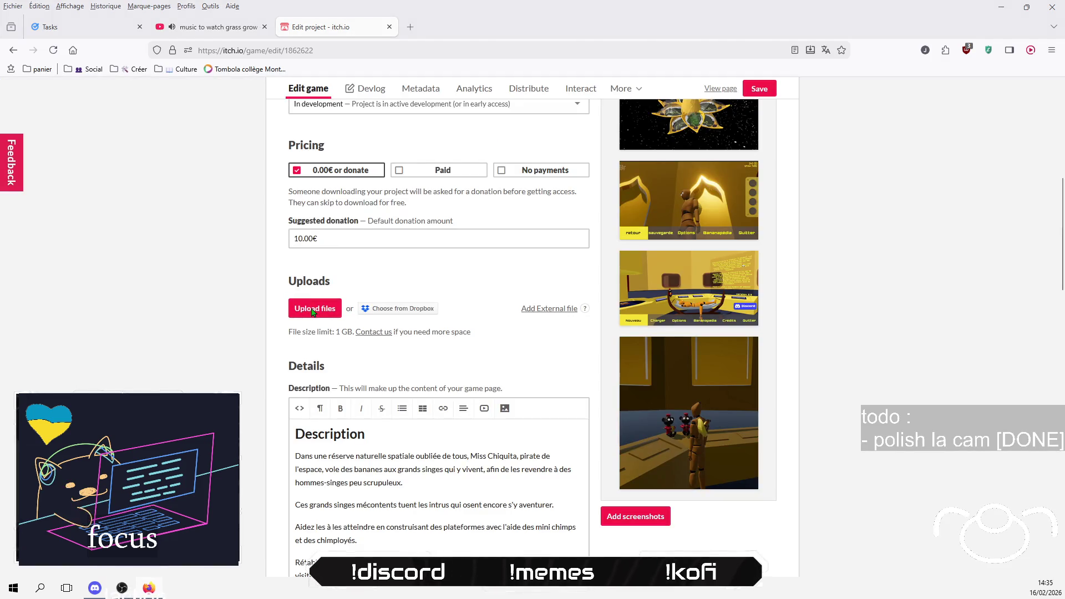
{"action": "left_click", "coordinate": [313, 311]}
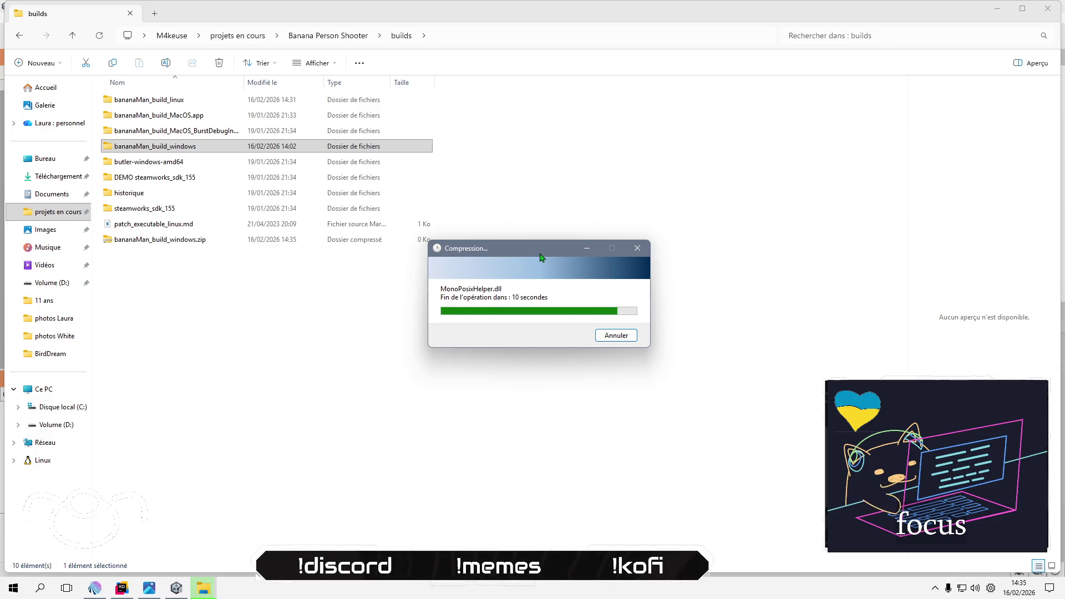
Step: Finish compressing the Windows build as bananaMan_build_windows.zip, keeping the default name
{"action": "left_click_drag", "start_coordinate": [539, 254], "coordinate": [525, 241]}
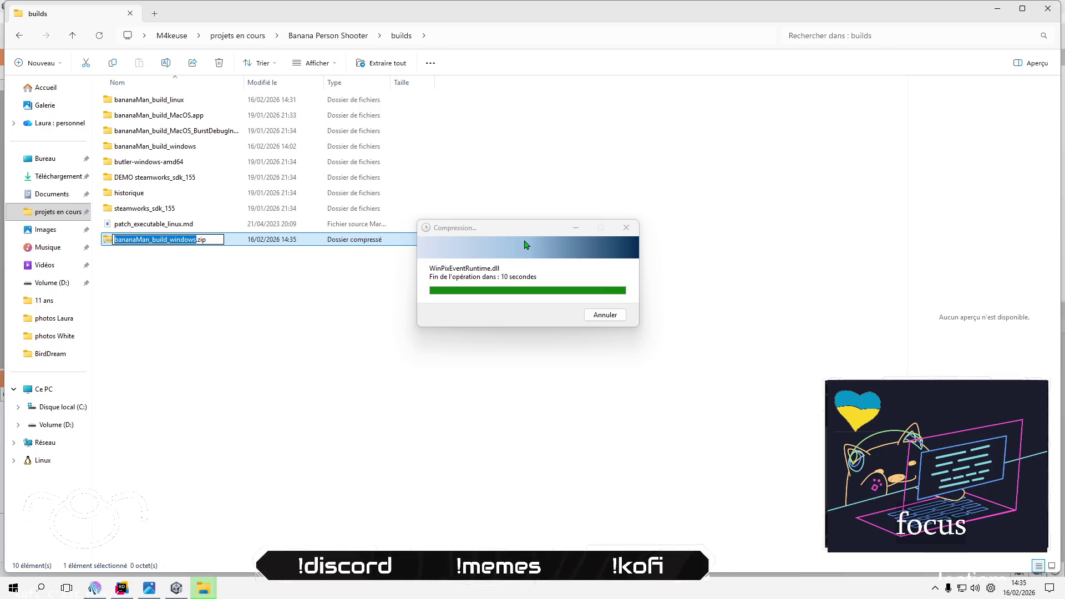
{"action": "left_click", "coordinate": [422, 379]}
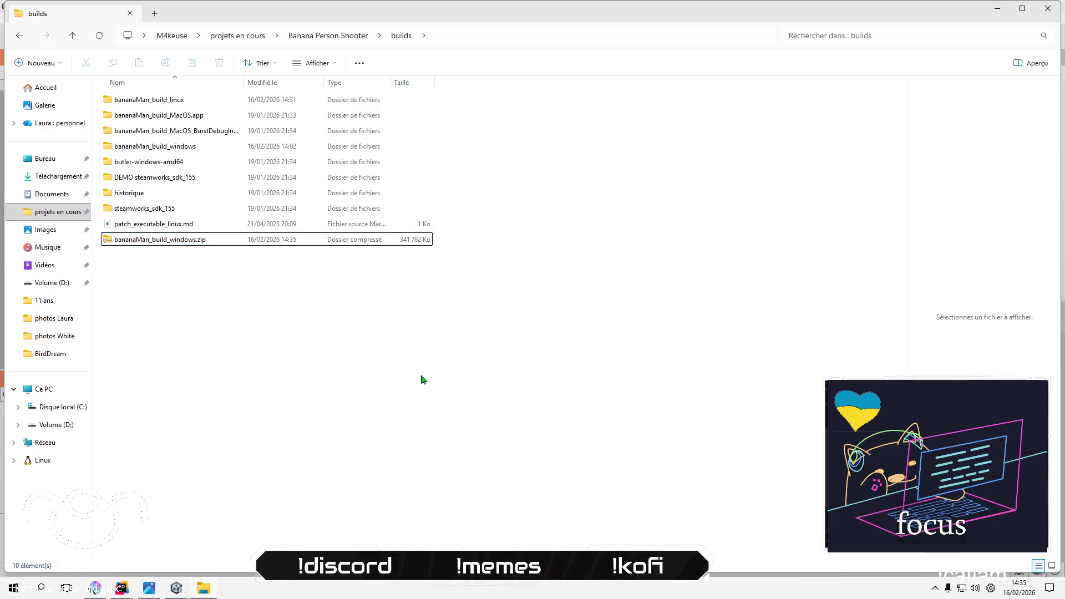
{"action": "left_click", "coordinate": [177, 100]}
Step: Compress the bananaMan_build_linux folder to a ZIP, keeping the default name
{"action": "right_click", "coordinate": [178, 101]}
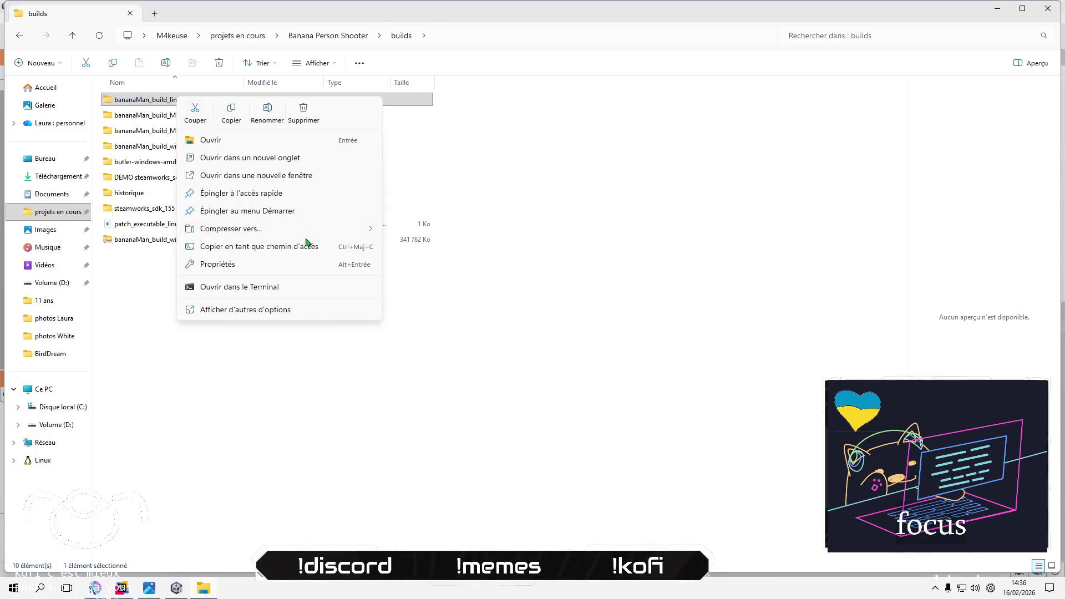
{"action": "mouse_move", "coordinate": [287, 231]}
{"action": "left_click", "coordinate": [421, 231]}
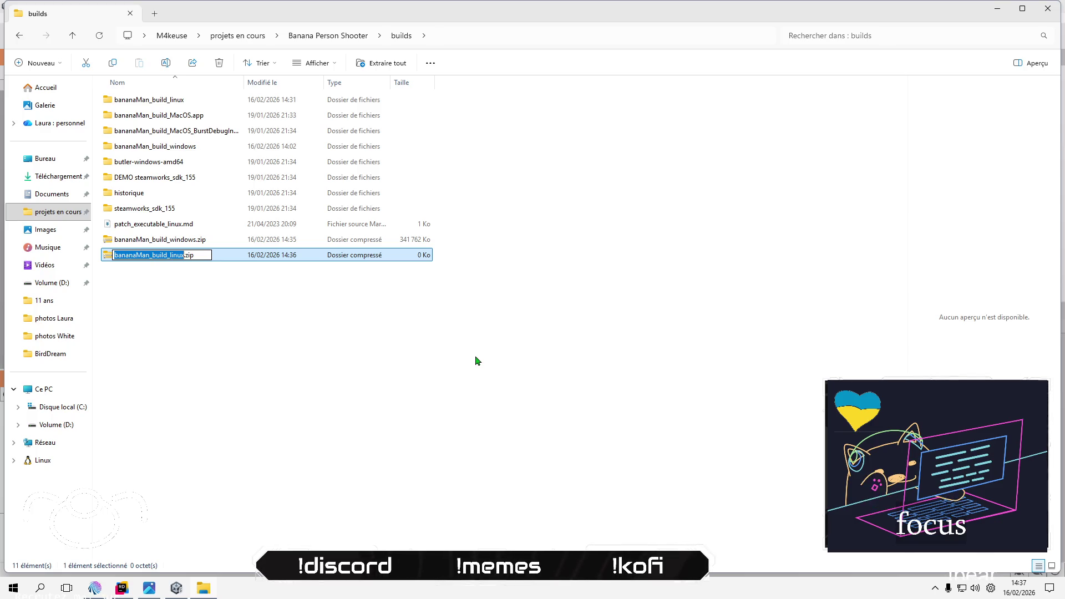
{"action": "left_click", "coordinate": [476, 361]}
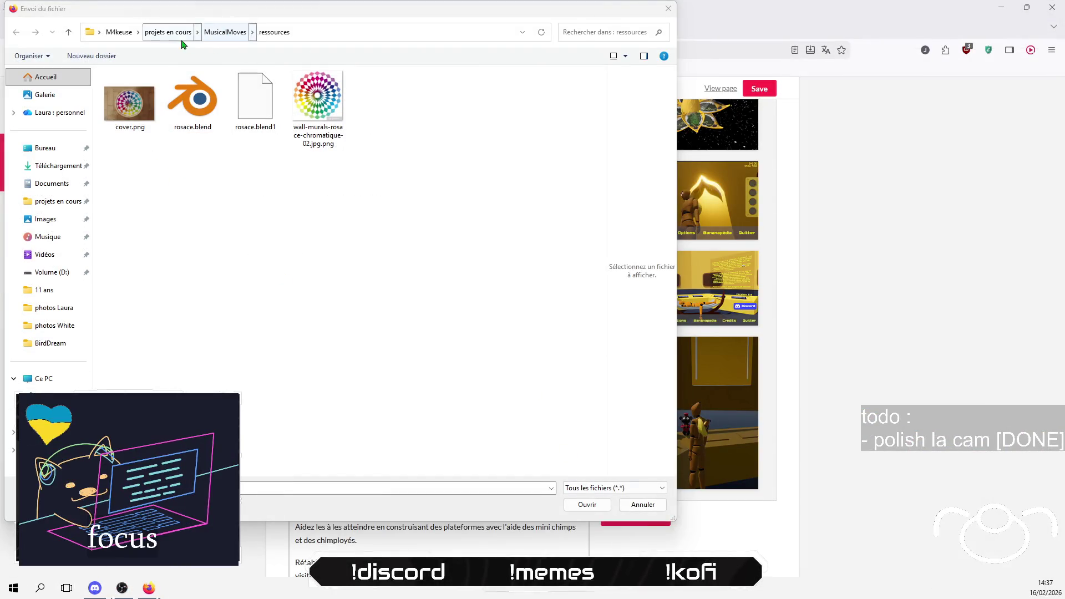
Step: Upload bananaMan_build_windows.zip from the Banana Person Shooter builds folder
{"action": "left_click", "coordinate": [175, 32]}
{"action": "double_click", "coordinate": [143, 88]}
{"action": "left_click", "coordinate": [143, 127]}
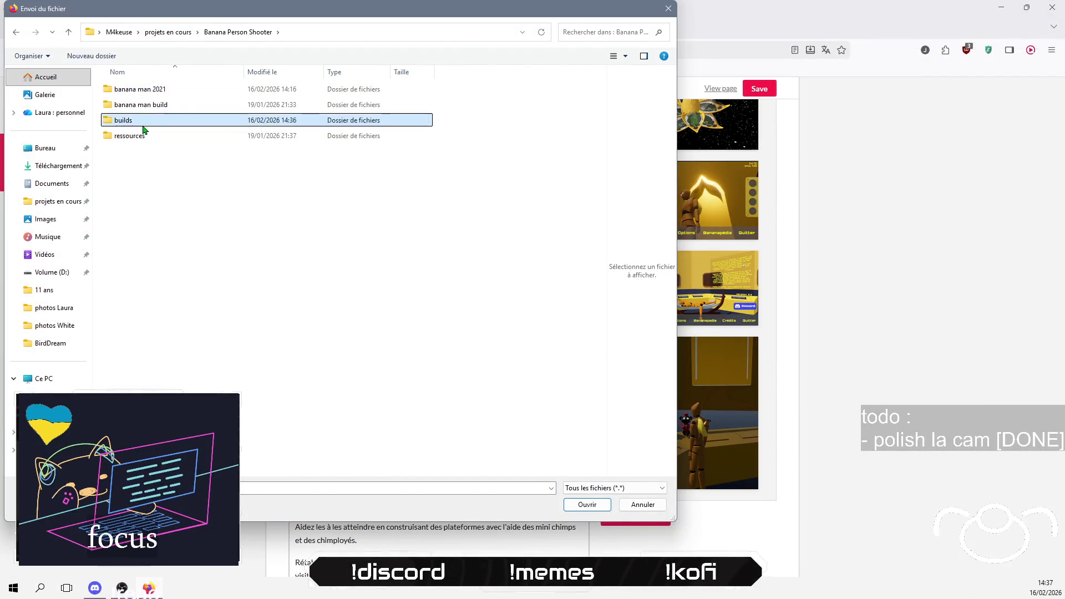
{"action": "double_click", "coordinate": [143, 127]}
{"action": "left_click", "coordinate": [183, 230]}
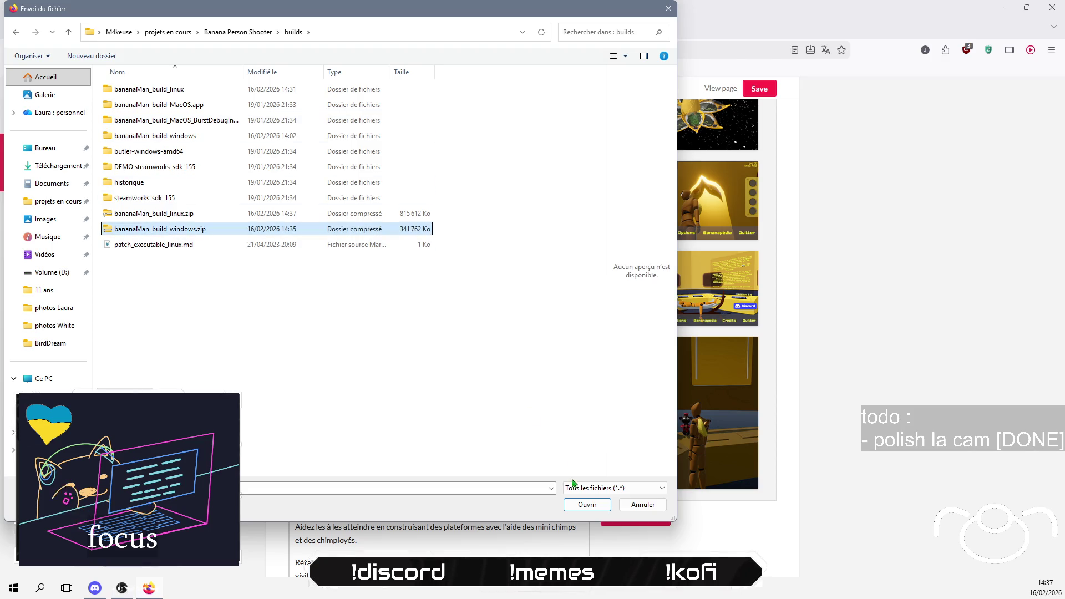
{"action": "left_click", "coordinate": [587, 505]}
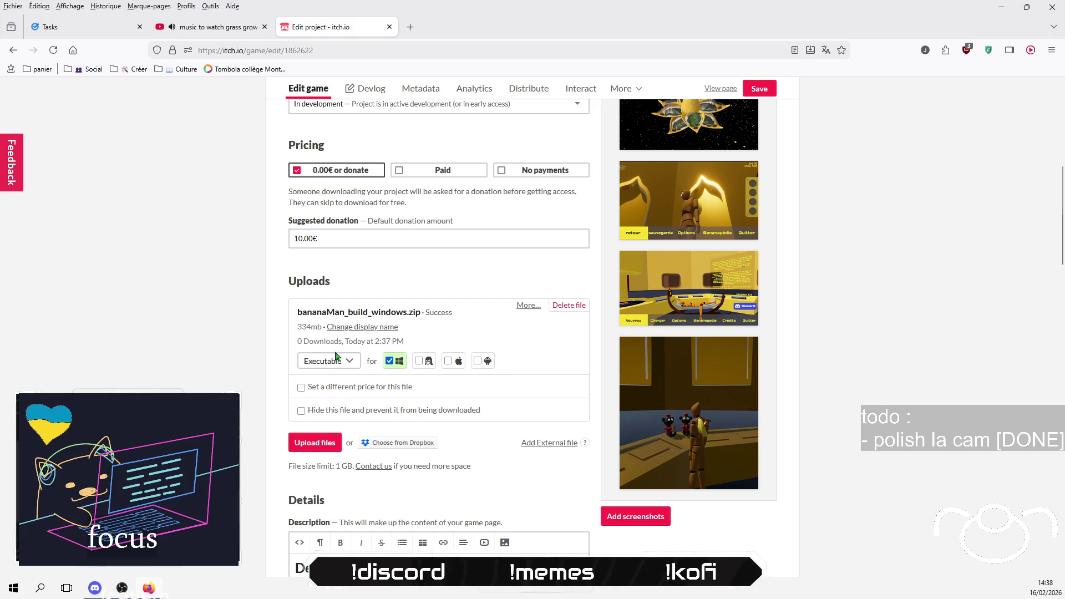
Step: Rename the Windows upload's display name from bananaMan_build_windows.zip to 'Banana Man'
{"action": "left_click", "coordinate": [355, 327]}
{"action": "left_click", "coordinate": [412, 317]}
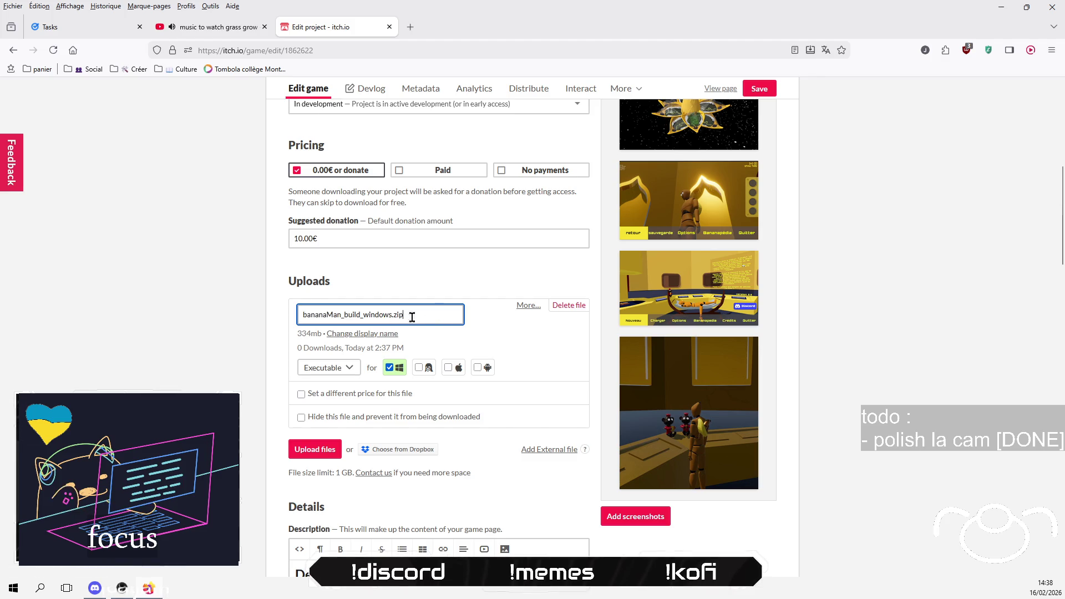
{"action": "left_click_drag", "start_coordinate": [341, 315], "coordinate": [410, 312]}
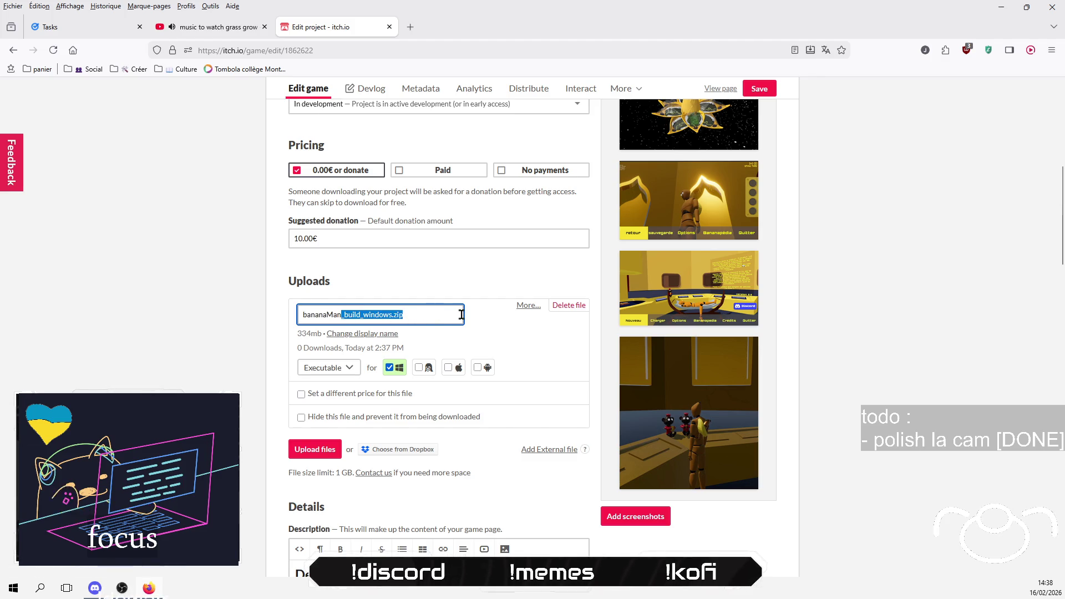
{"action": "key", "text": "BackSpace"}
{"action": "key", "text": "Return"}
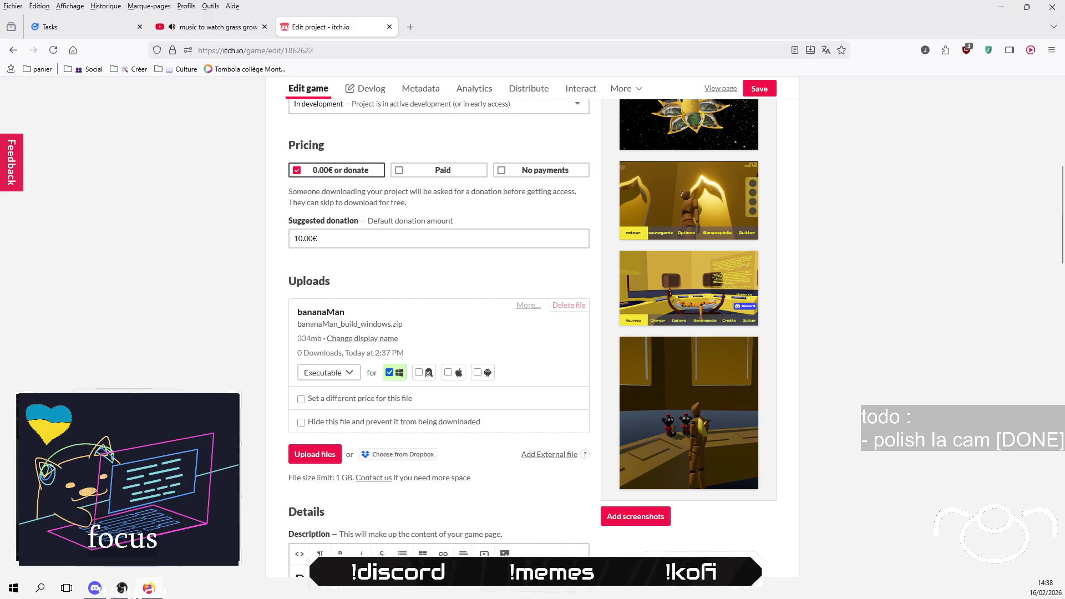
{"action": "left_click", "coordinate": [361, 339]}
{"action": "left_click", "coordinate": [327, 315]}
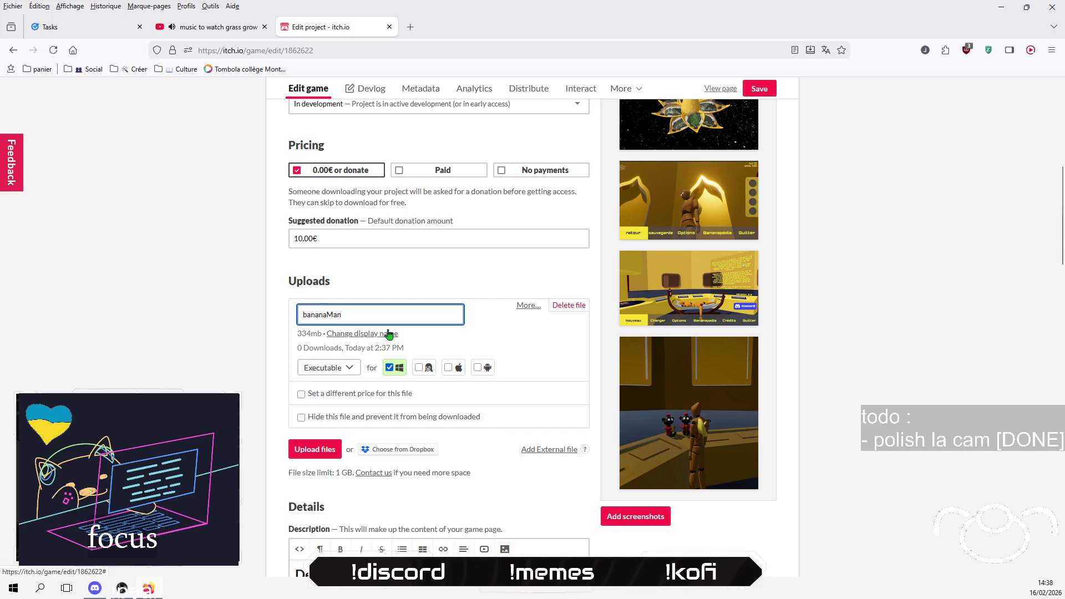
{"action": "type", "text": "B"}
{"action": "key", "text": "Return"}
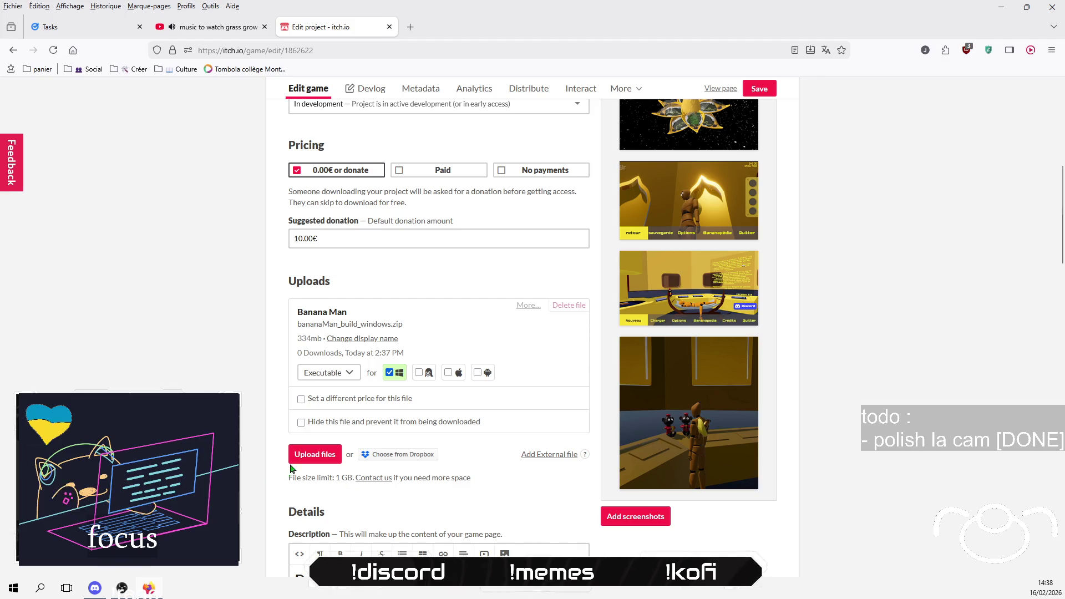
{"action": "left_click", "coordinate": [323, 461]}
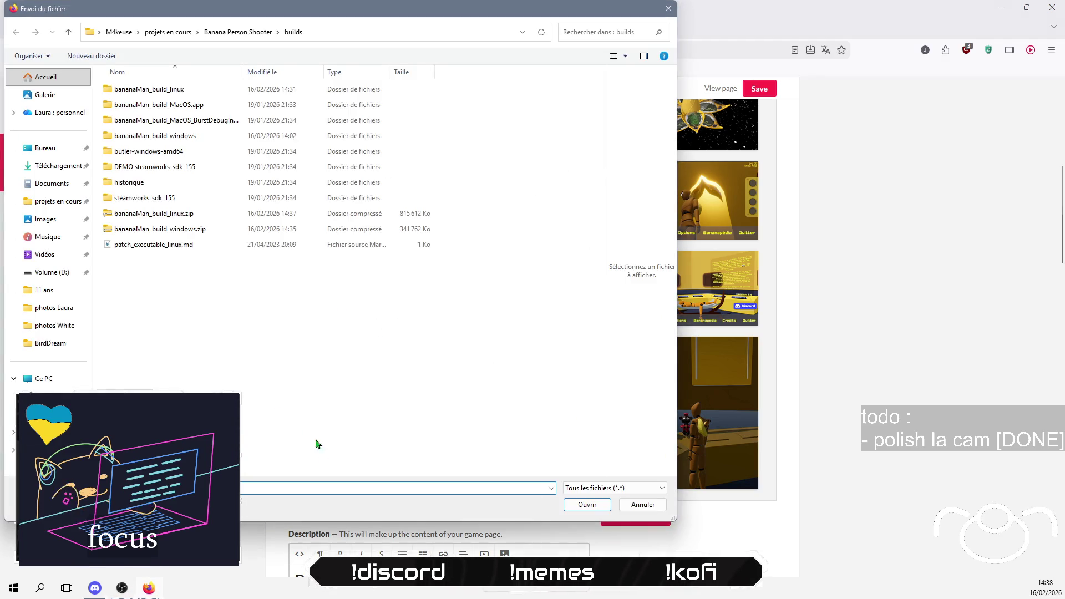
Step: Upload bananaMan_build_linux.zip from the builds folder and wait for the 796mb upload to finish
{"action": "left_click", "coordinate": [157, 213]}
{"action": "left_click", "coordinate": [586, 505]}
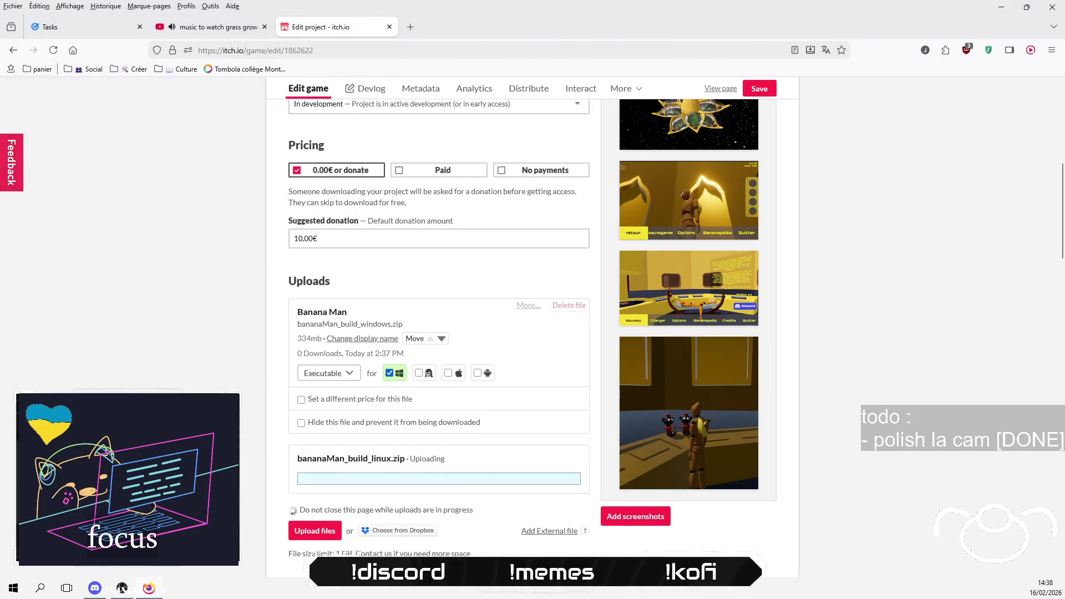
{"action": "scroll", "coordinate": [452, 368], "scroll_direction": "down", "scroll_amount": 2}
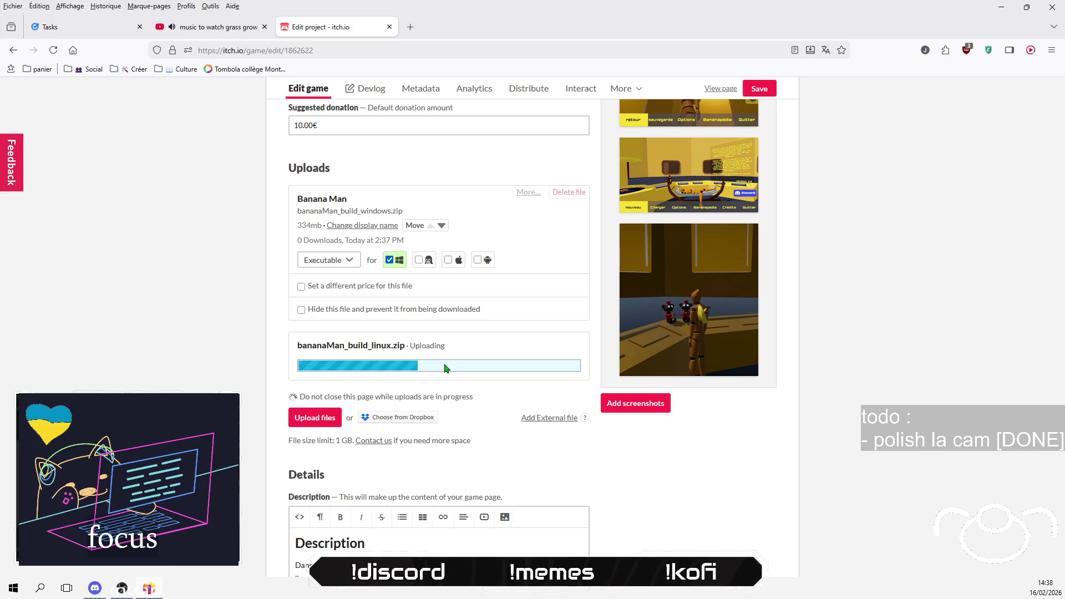
{"action": "scroll", "coordinate": [444, 368], "scroll_direction": "down", "scroll_amount": 1}
{"action": "scroll", "coordinate": [445, 368], "scroll_direction": "up", "scroll_amount": 1}
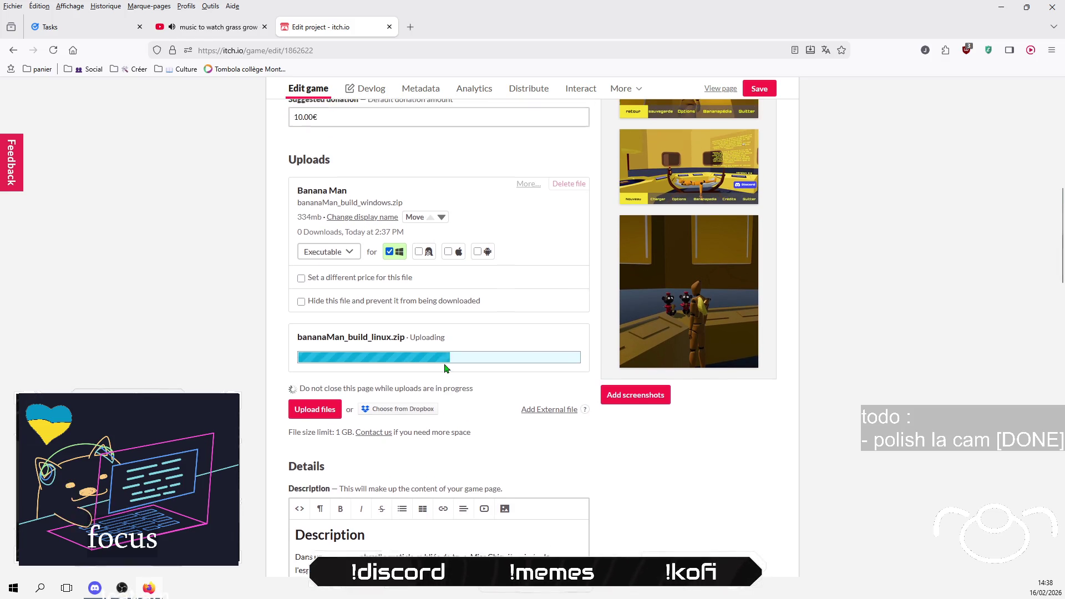
{"action": "scroll", "coordinate": [444, 368], "scroll_direction": "down", "scroll_amount": 2}
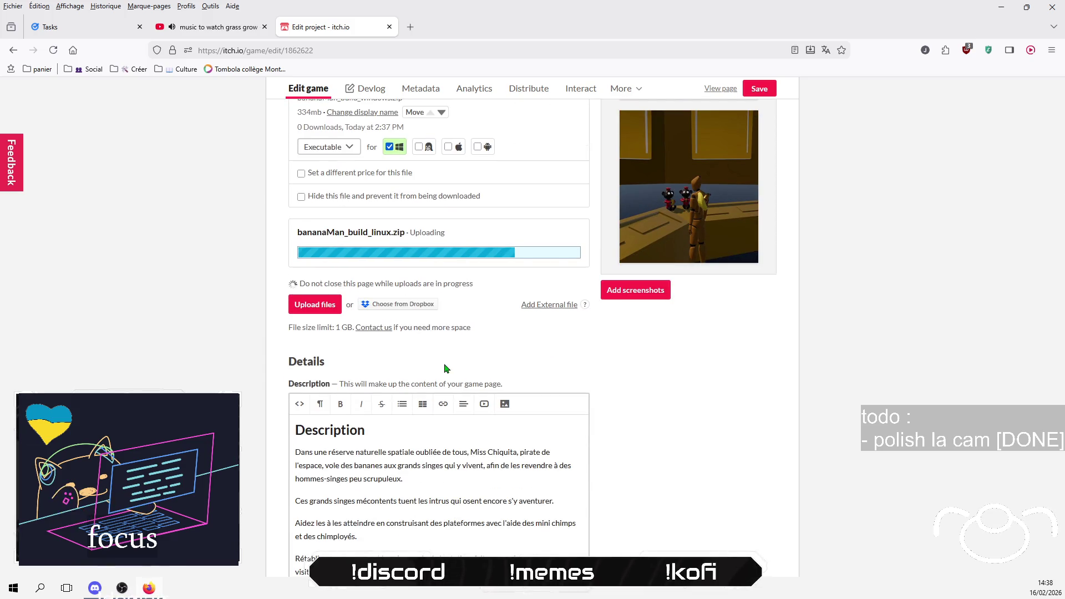
{"action": "scroll", "coordinate": [444, 368], "scroll_direction": "up", "scroll_amount": 1}
{"action": "scroll", "coordinate": [444, 369], "scroll_direction": "up", "scroll_amount": 2}
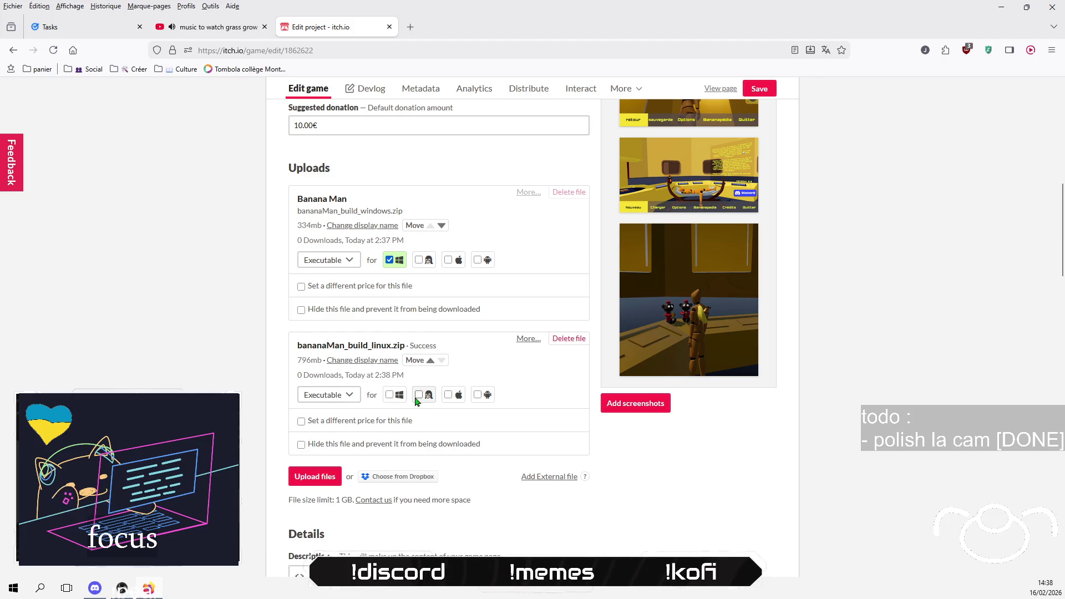
Step: Mark the Linux zip as a Linux download and rename its display name to 'Banana Man'
{"action": "left_click", "coordinate": [418, 395]}
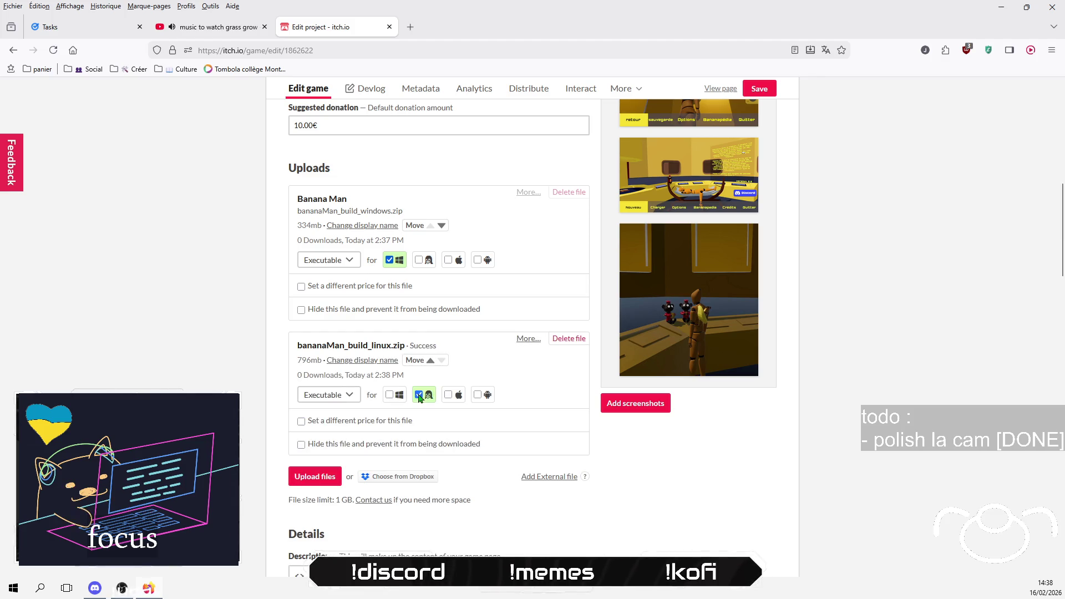
{"action": "left_click", "coordinate": [356, 362]}
{"action": "left_click_drag", "start_coordinate": [341, 348], "coordinate": [426, 343]}
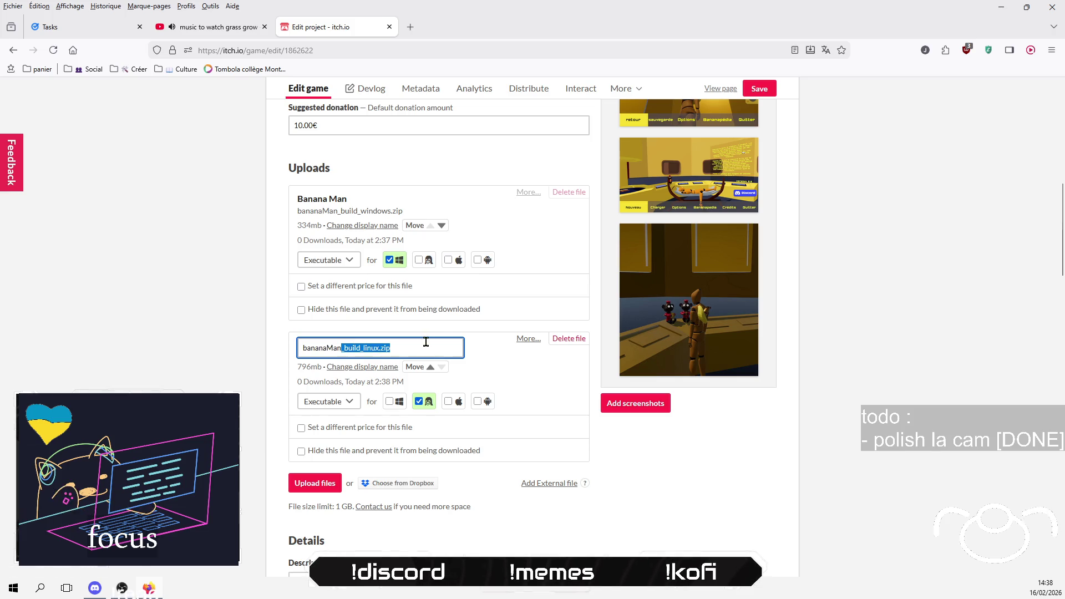
{"action": "key", "text": "BackSpace"}
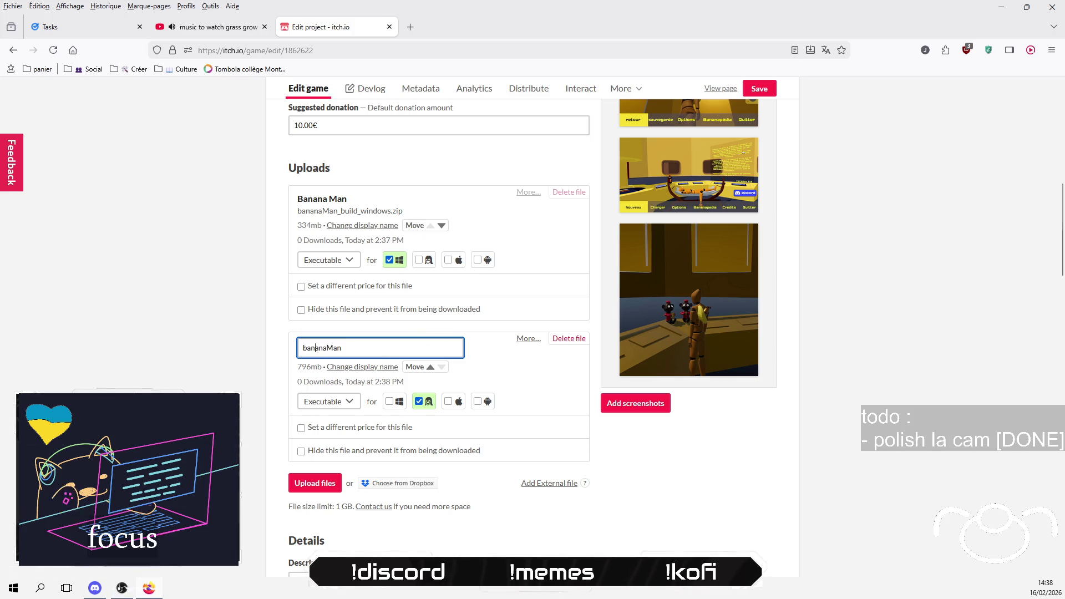
{"action": "key", "text": "BackSpace"}
{"action": "type", "text": "B"}
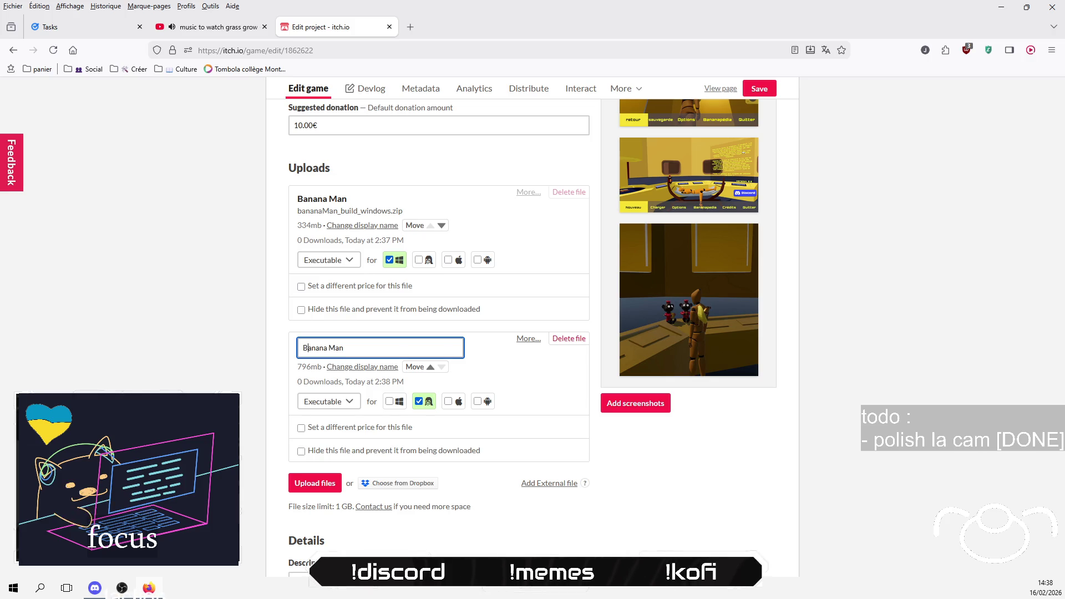
{"action": "left_click", "coordinate": [261, 332]}
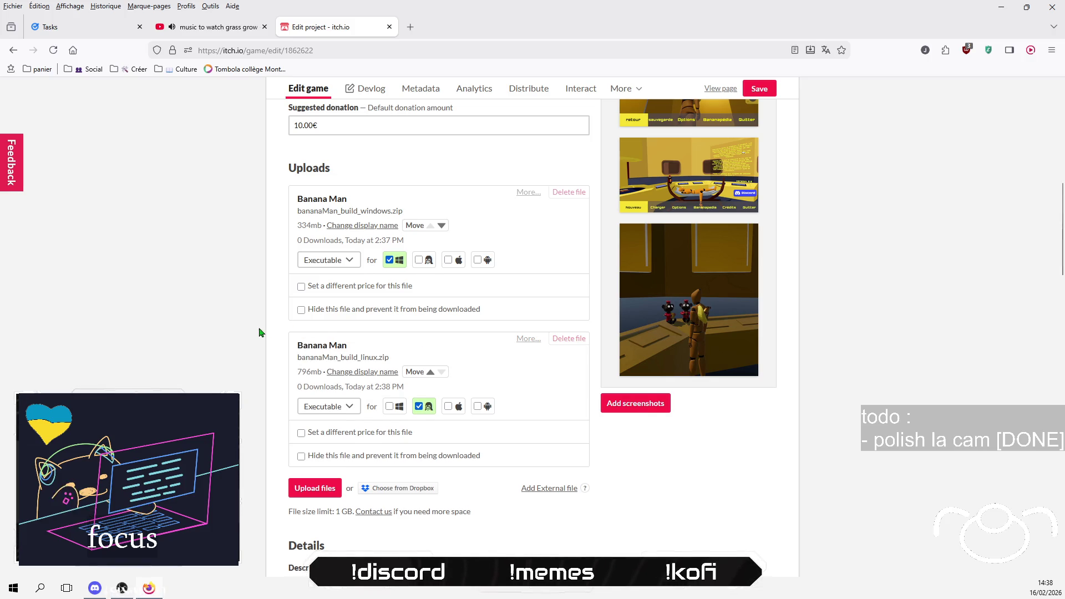
Step: Untick Graphics and set the AI generation disclosure to No
{"action": "scroll", "coordinate": [259, 338], "scroll_direction": "down", "scroll_amount": 1}
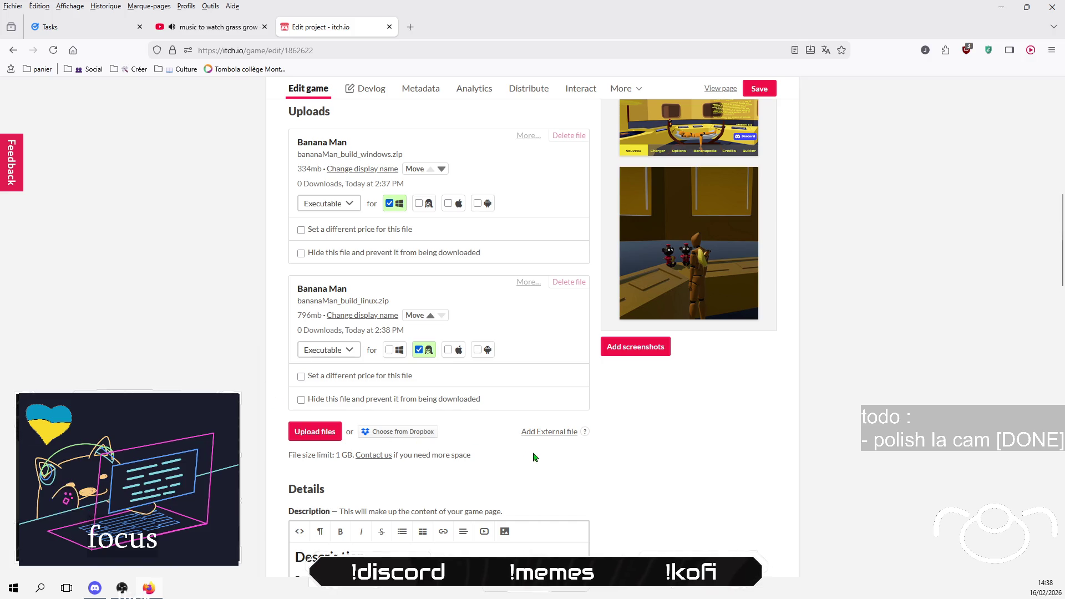
{"action": "scroll", "coordinate": [580, 449], "scroll_direction": "down", "scroll_amount": 3}
{"action": "scroll", "coordinate": [533, 325], "scroll_direction": "down", "scroll_amount": 15}
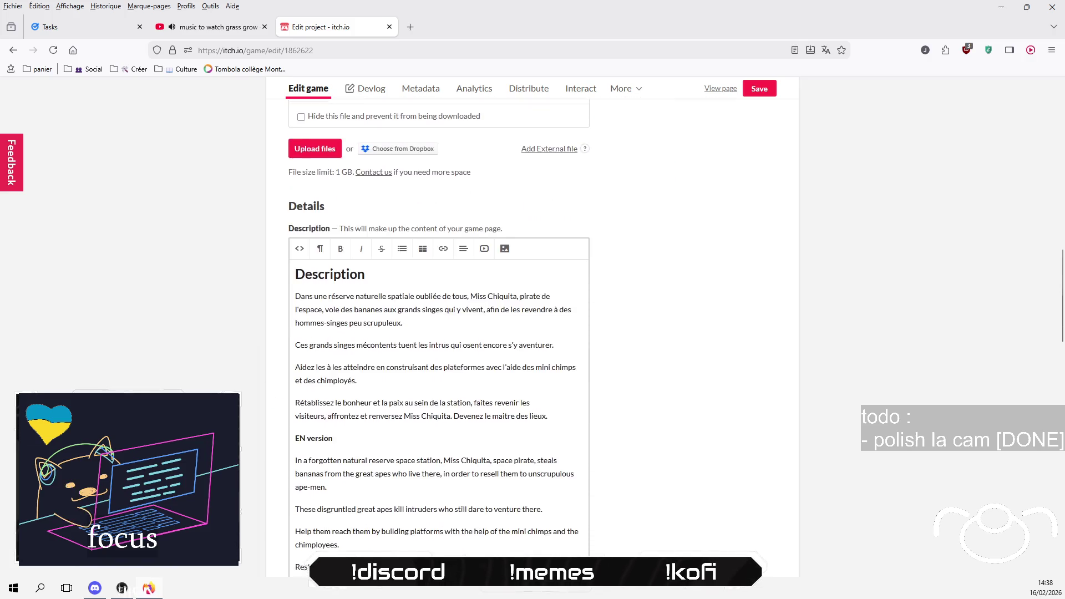
{"action": "scroll", "coordinate": [721, 473], "scroll_direction": "up", "scroll_amount": 3}
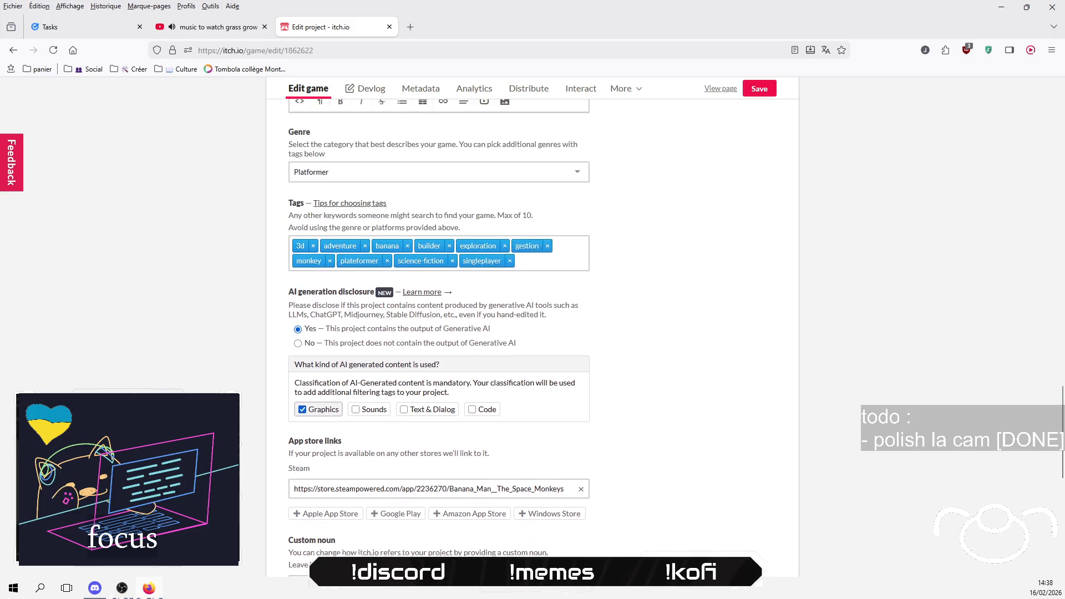
{"action": "left_click", "coordinate": [300, 429]}
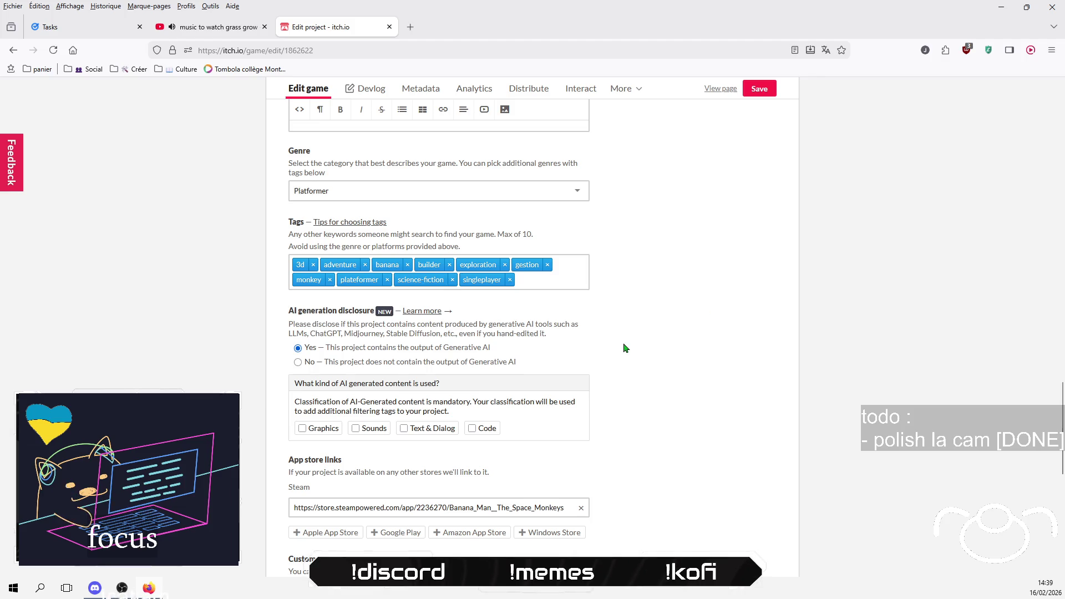
{"action": "left_click", "coordinate": [299, 363]}
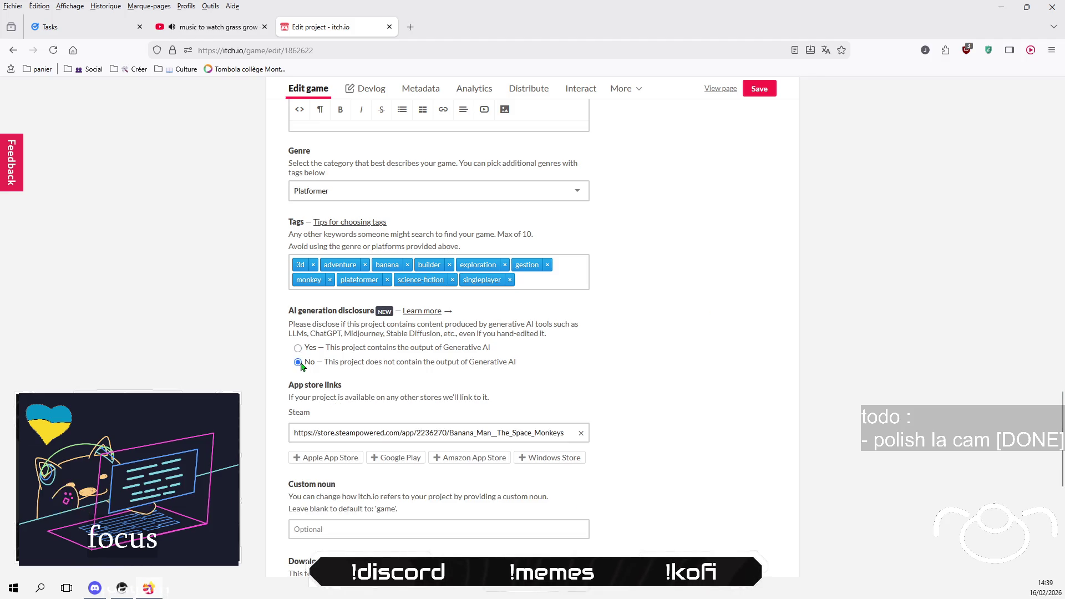
Step: Save the project changes and view the game's public page
{"action": "scroll", "coordinate": [684, 351], "scroll_direction": "down", "scroll_amount": 4}
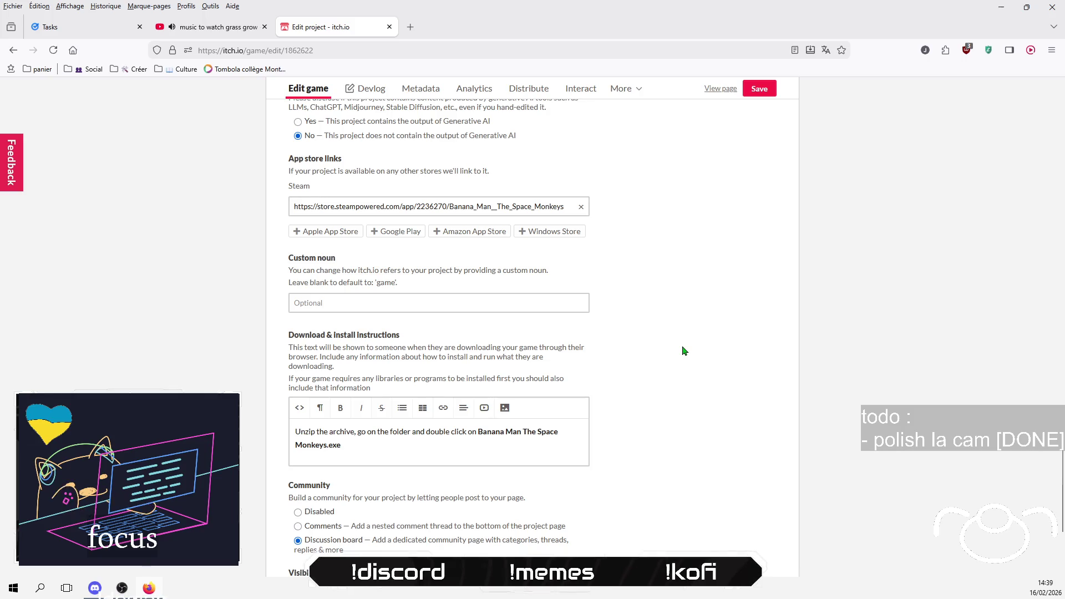
{"action": "scroll", "coordinate": [684, 351], "scroll_direction": "down", "scroll_amount": 3}
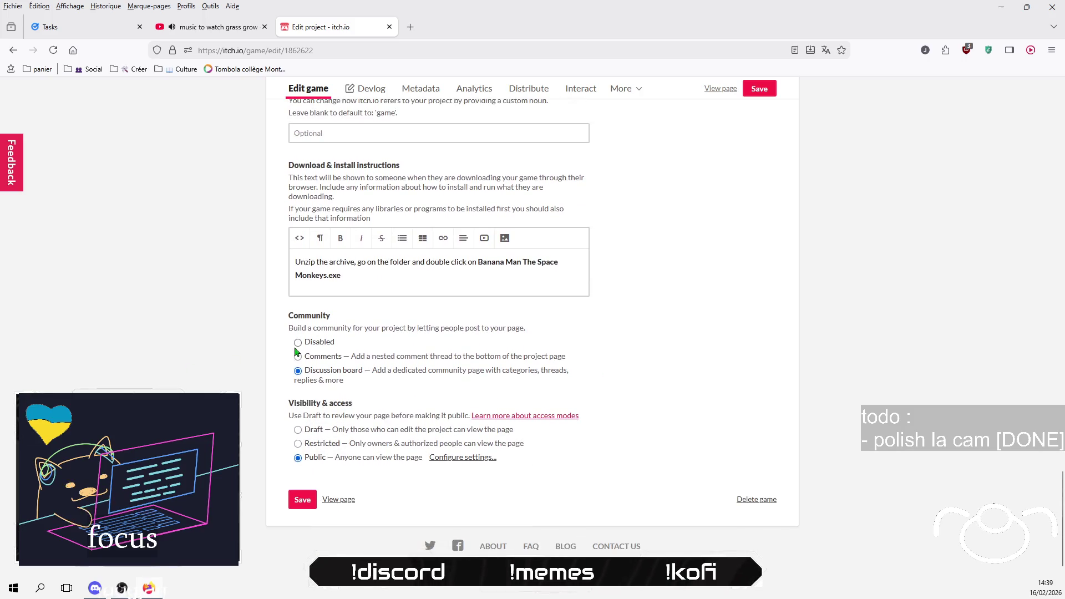
{"action": "left_click", "coordinate": [303, 503]}
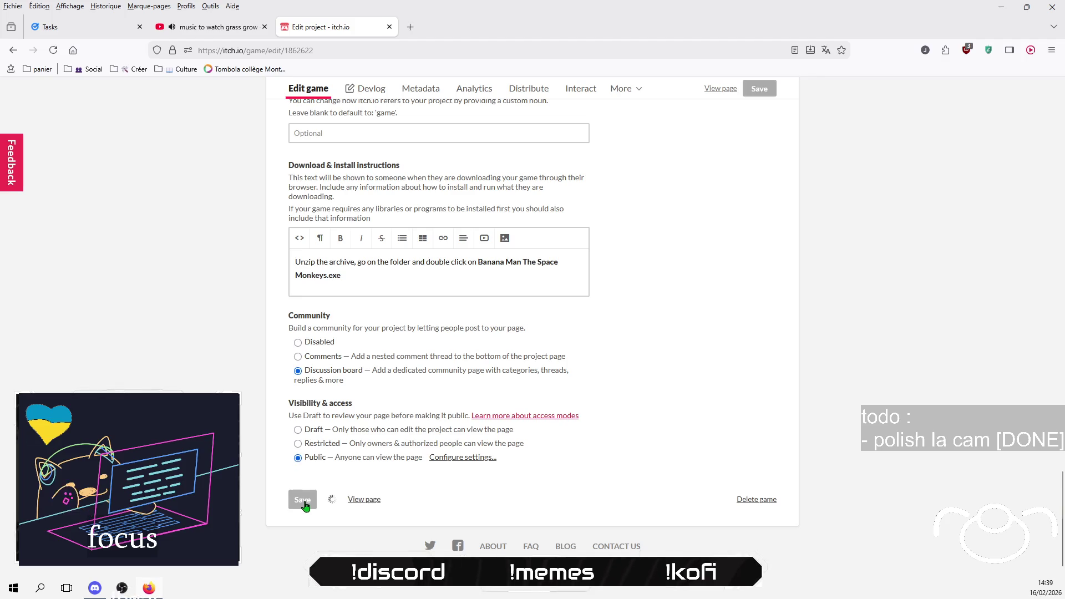
{"action": "left_click", "coordinate": [730, 90]}
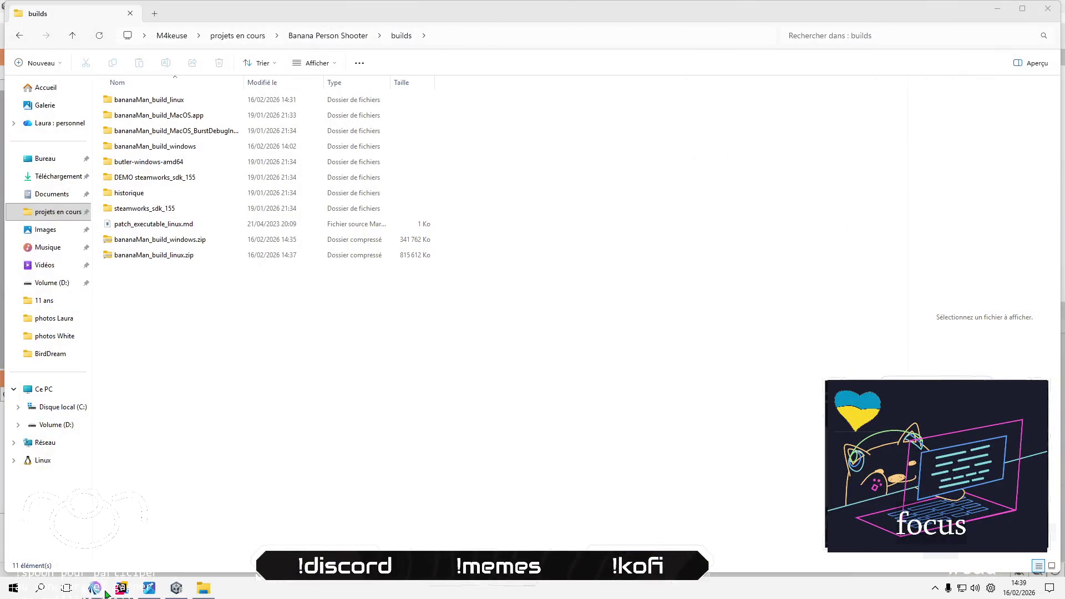
Step: Send a tada message and a happy message in Mix It Up chat, then switch to Discord
{"action": "left_click", "coordinate": [106, 592]}
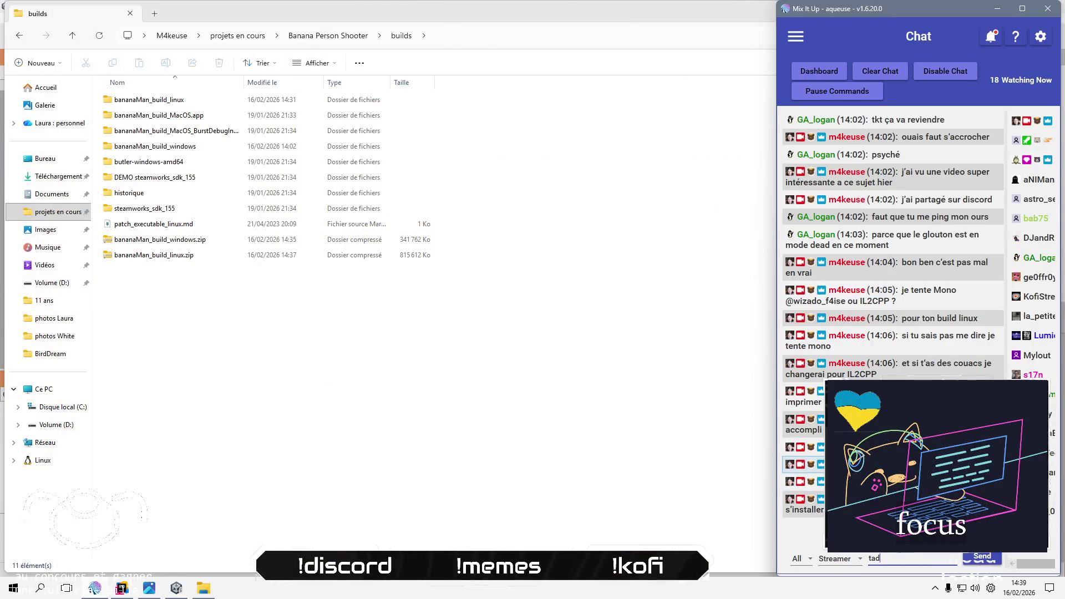
{"action": "type", "text": "a :"}
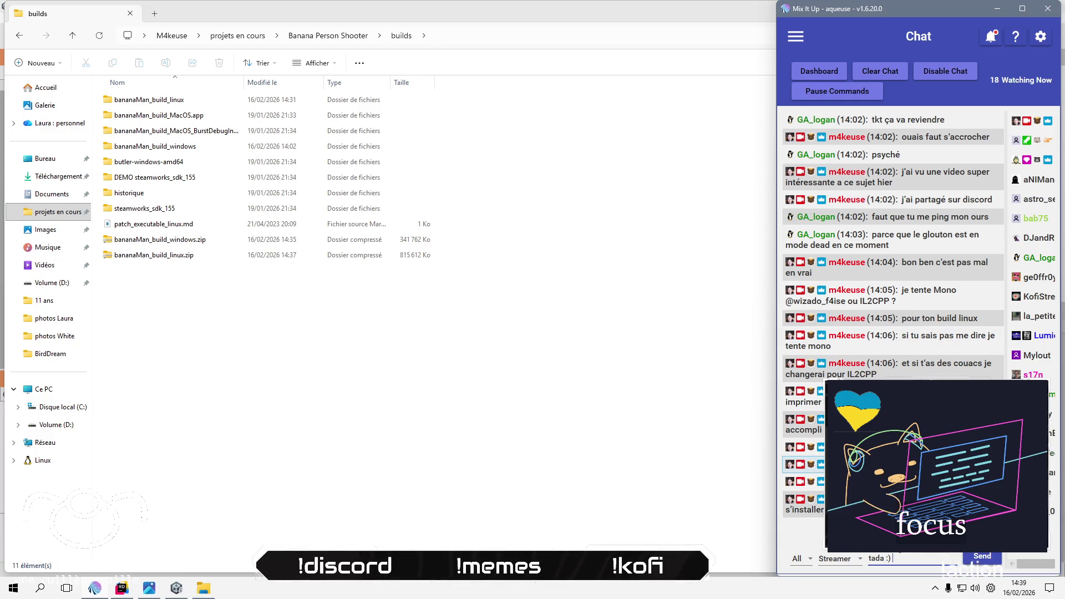
{"action": "key", "text": "Return"}
{"action": "type", "text": "bon "}
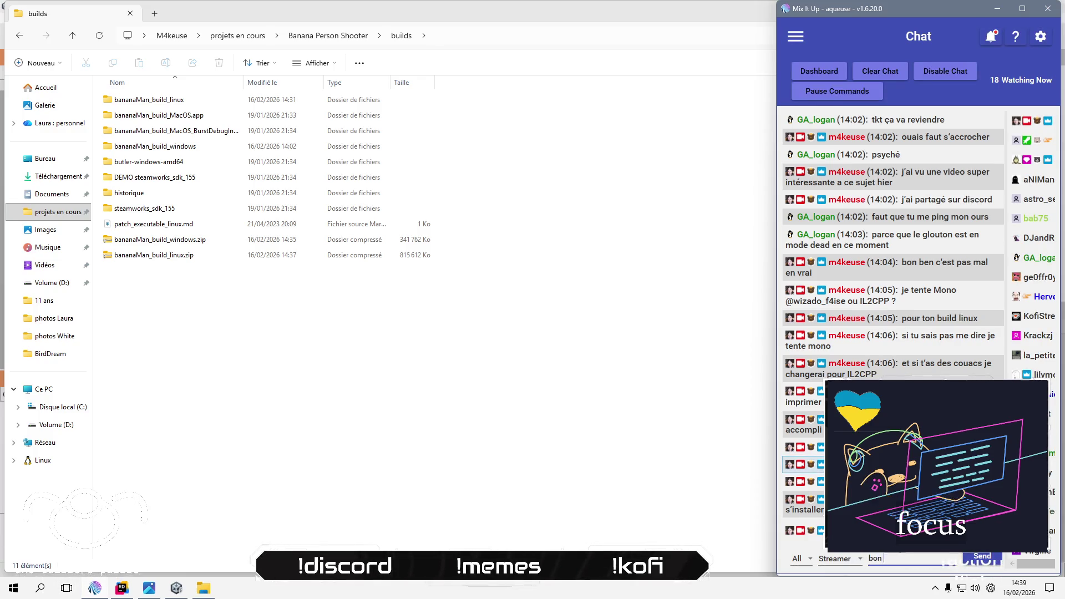
{"action": "type", "text": "ben je suis contente"}
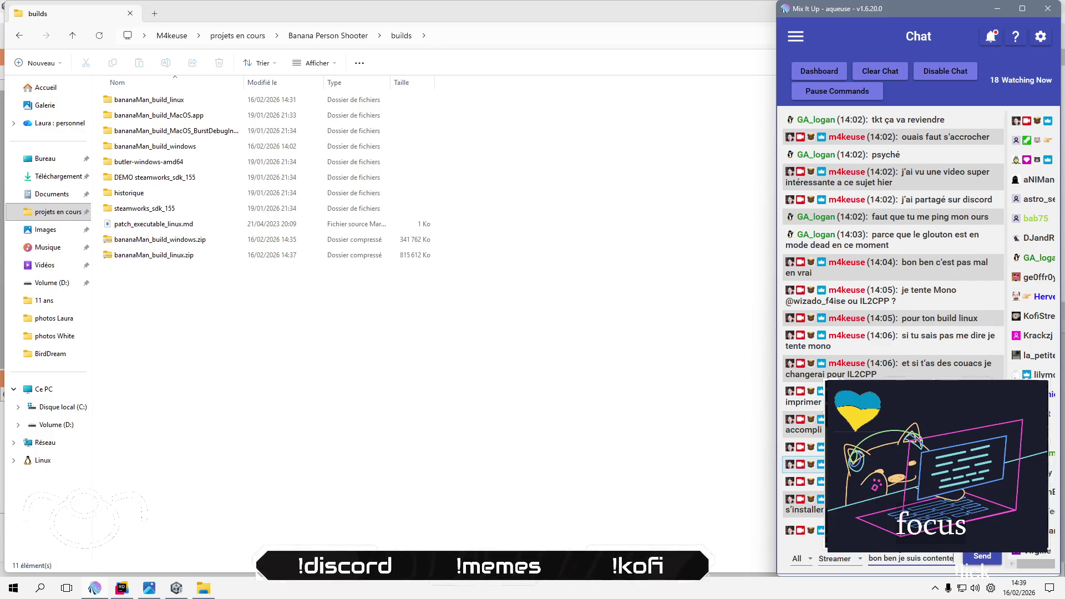
{"action": "type", "text": " !"}
{"action": "key", "text": "Return"}
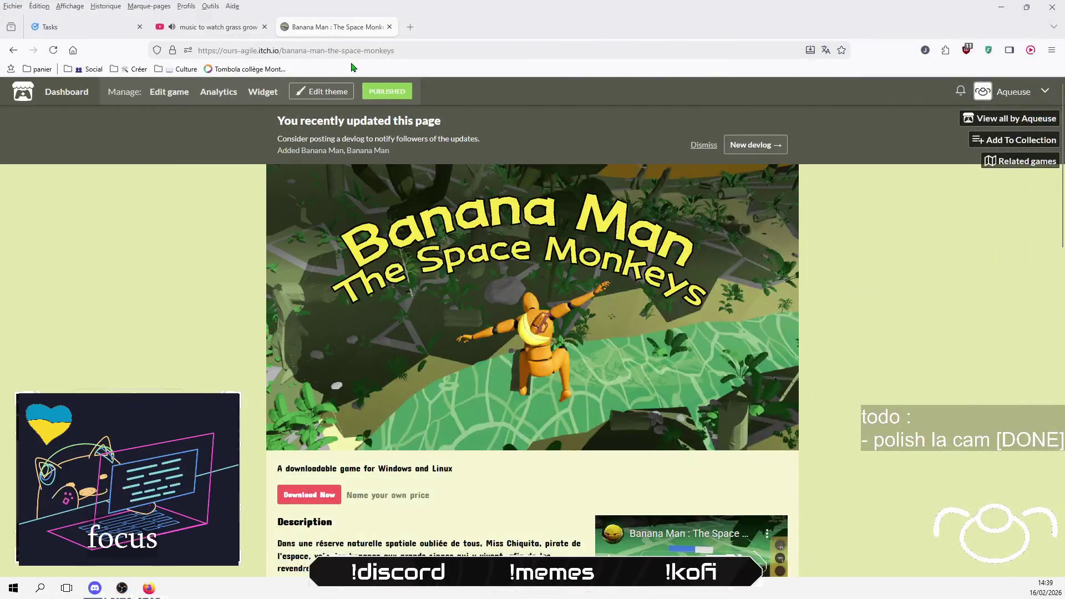
{"action": "left_click", "coordinate": [355, 51]}
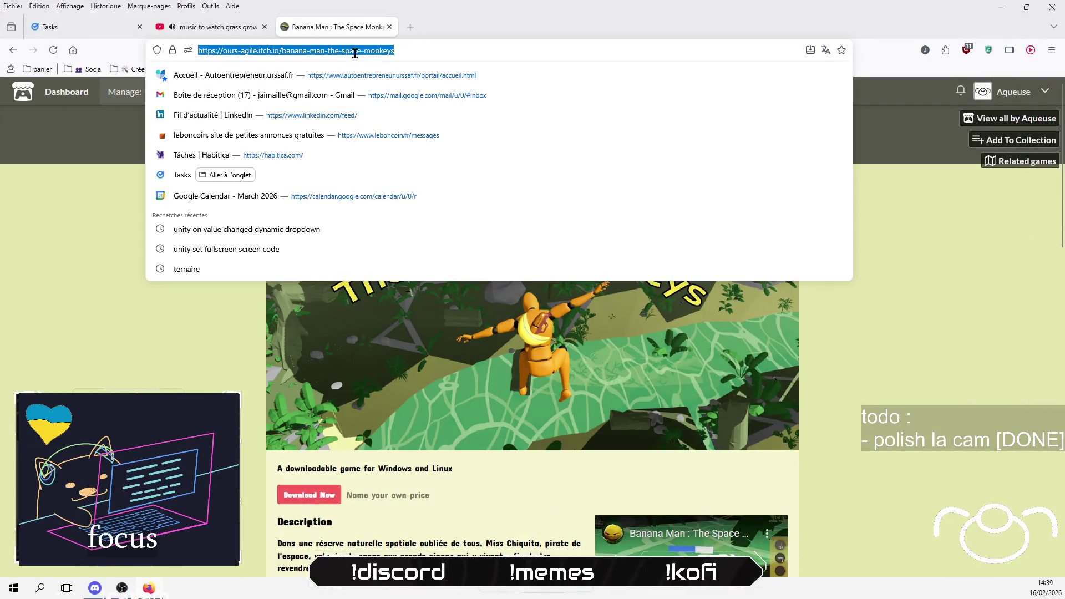
{"action": "left_click", "coordinate": [95, 588]}
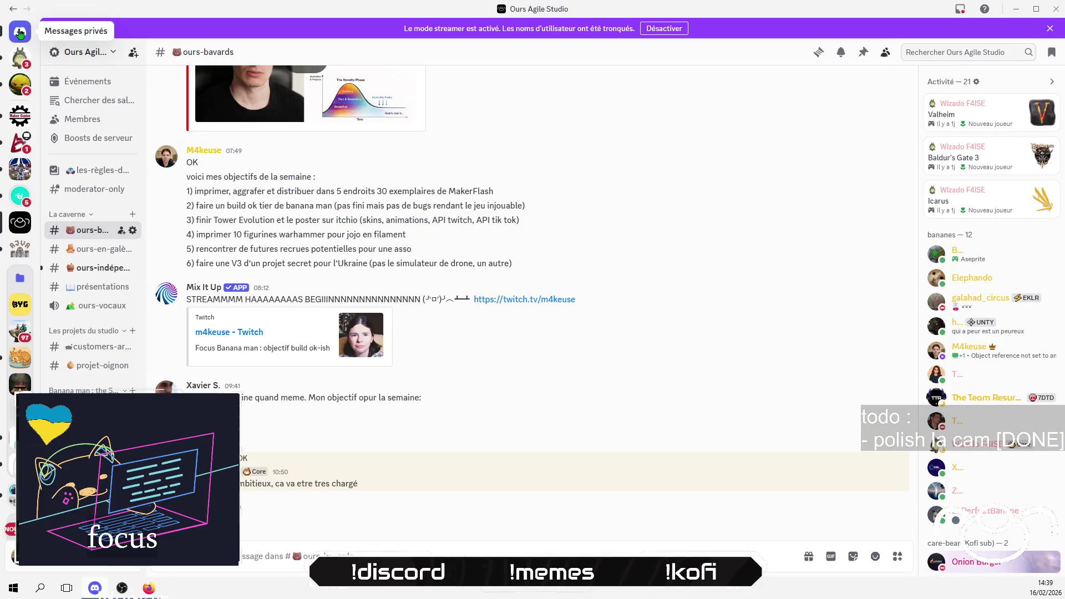
Step: In ours-bavards, mention the role, announce the new Windows and Linux build, and paste the itch.io link
{"action": "left_click", "coordinate": [20, 33]}
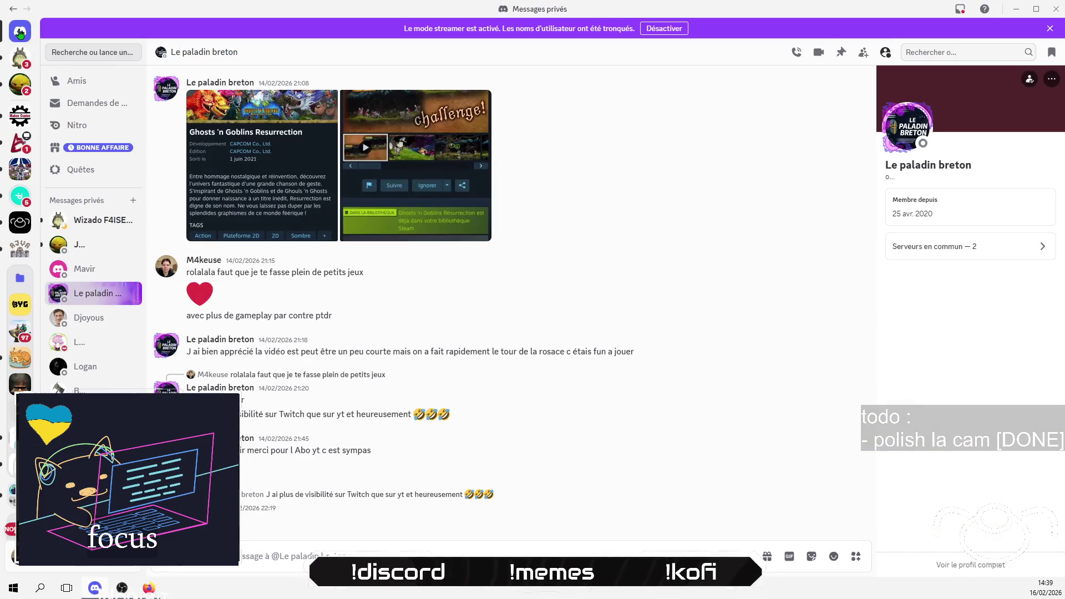
{"action": "left_click", "coordinate": [17, 229]}
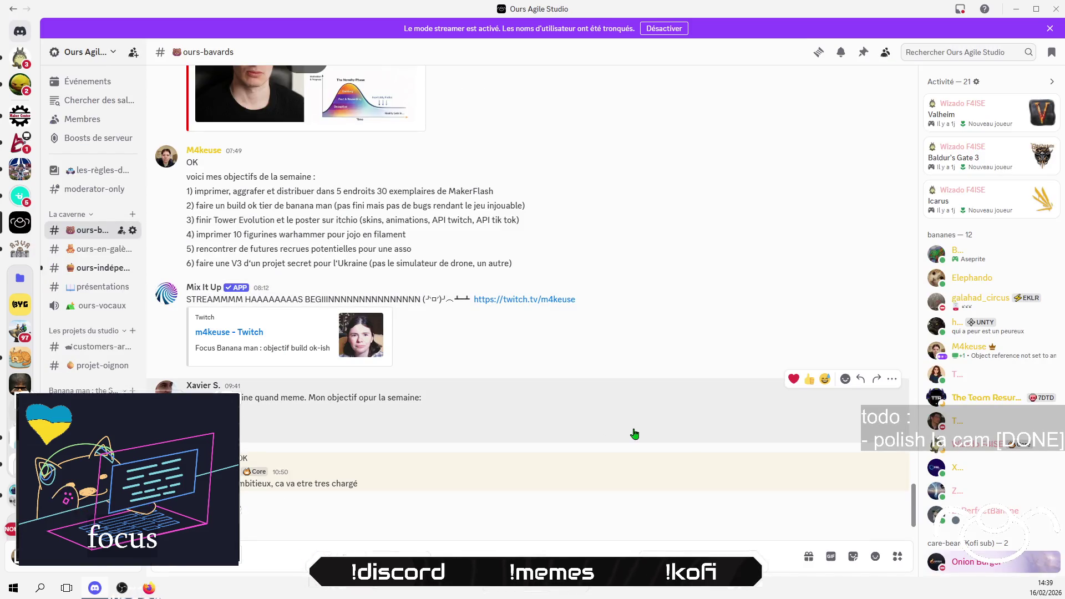
{"action": "type", "text": "@b"}
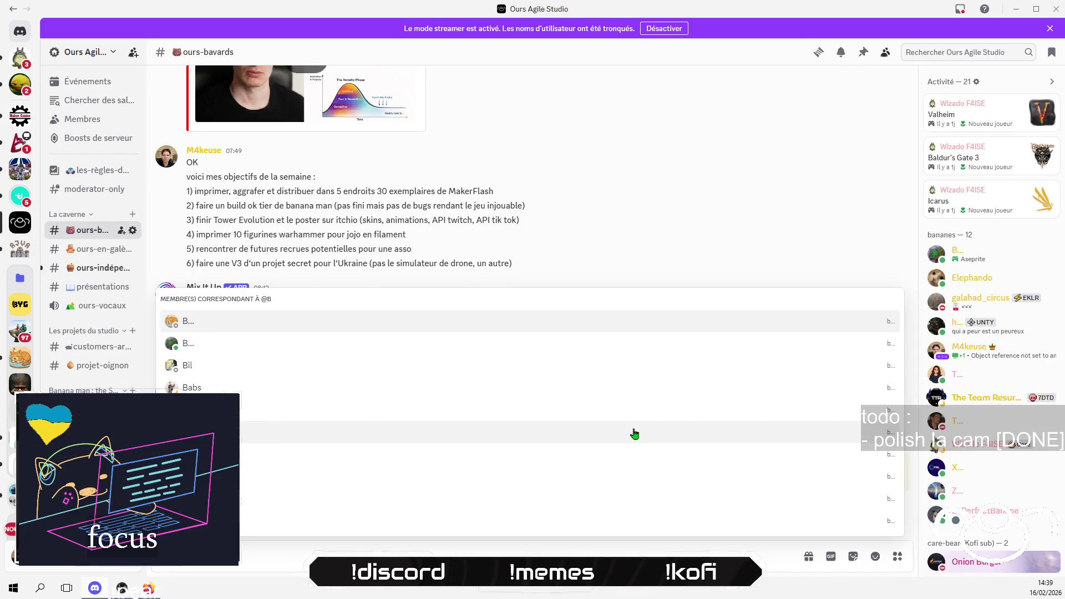
{"action": "type", "text": "a"}
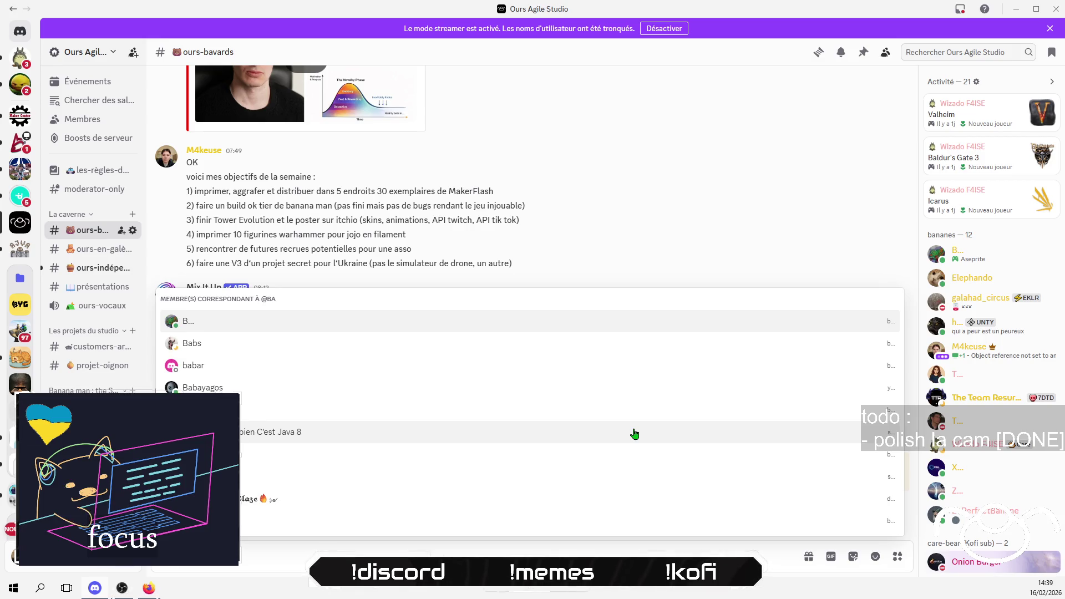
{"action": "type", "text": "na"}
{"action": "key", "text": "Down"}
{"action": "key", "text": "Return"}
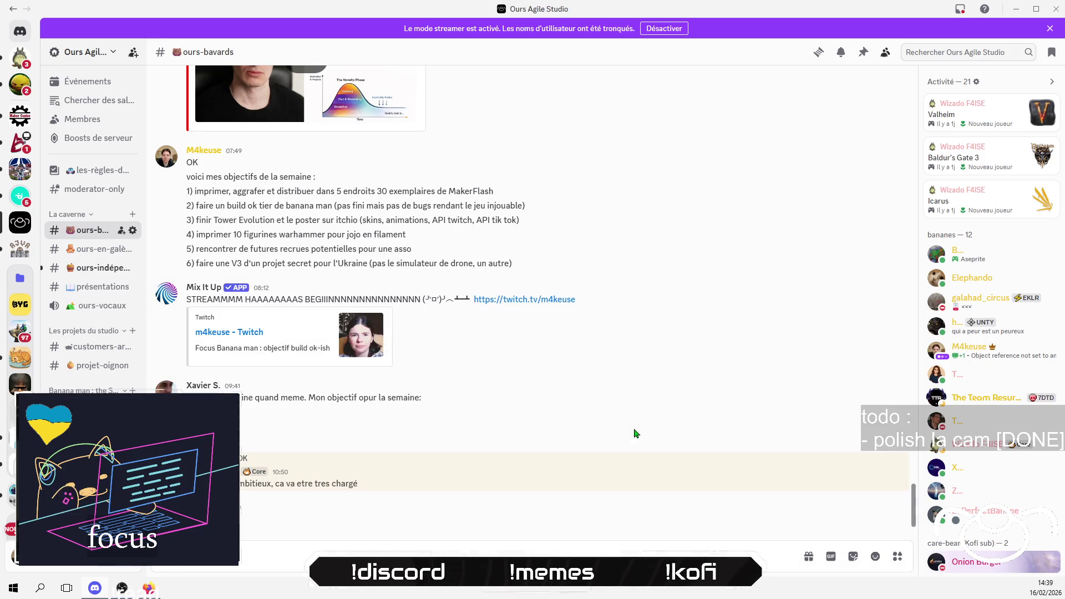
{"action": "type", "text": "uve"}
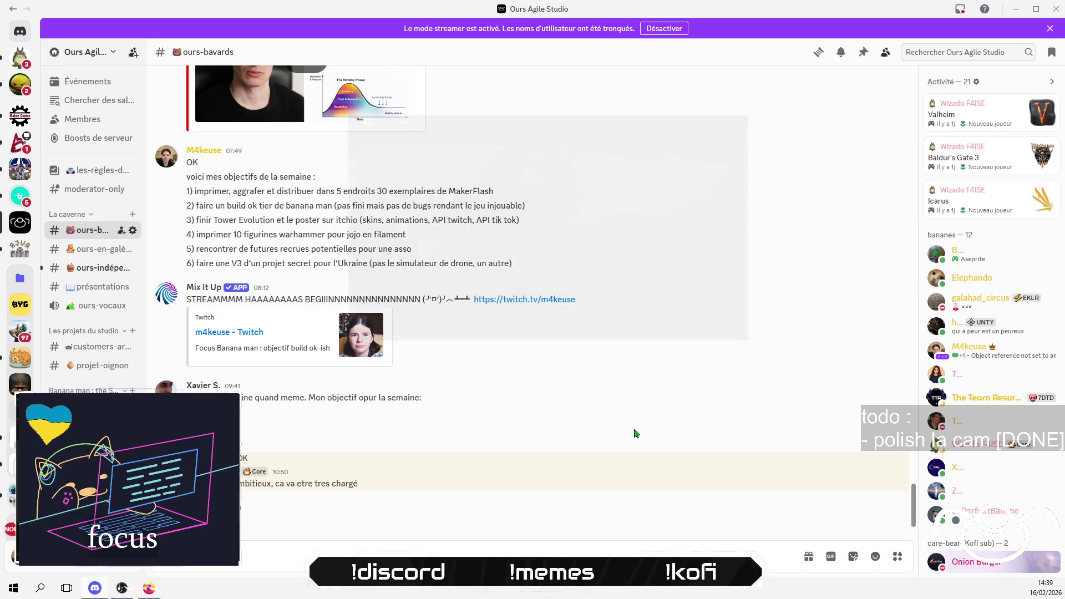
{"action": "type", "text": "au bu"}
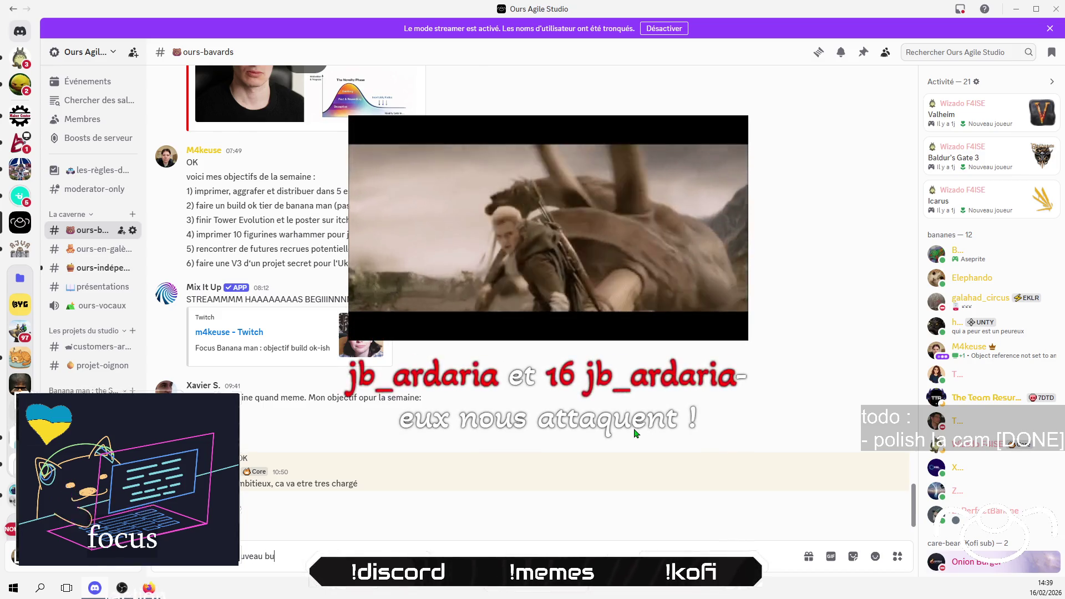
{"action": "type", "text": "ild Windows"}
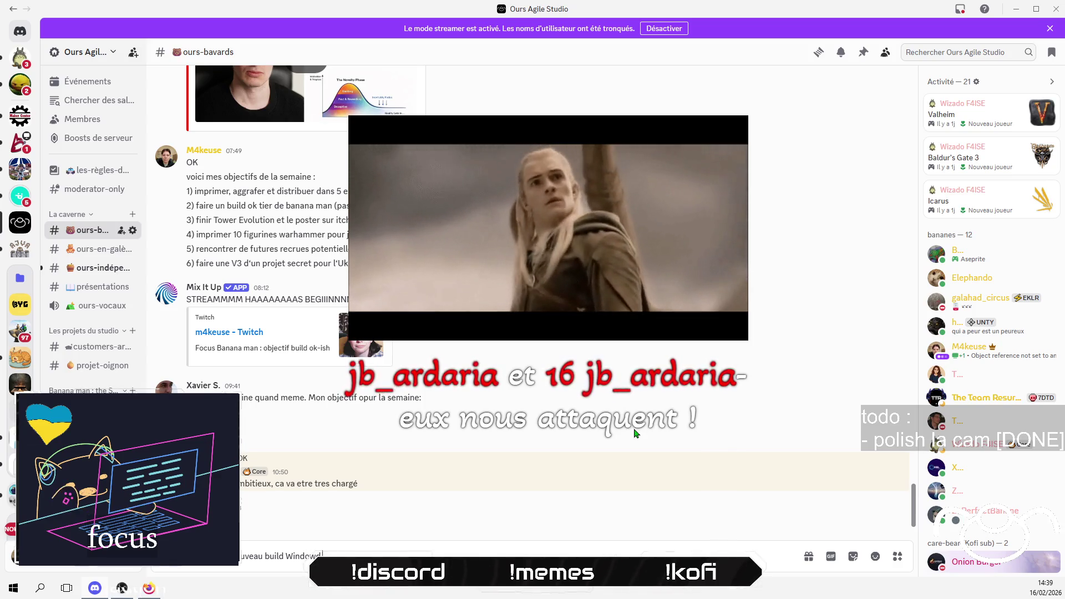
{"action": "type", "text": " et l"}
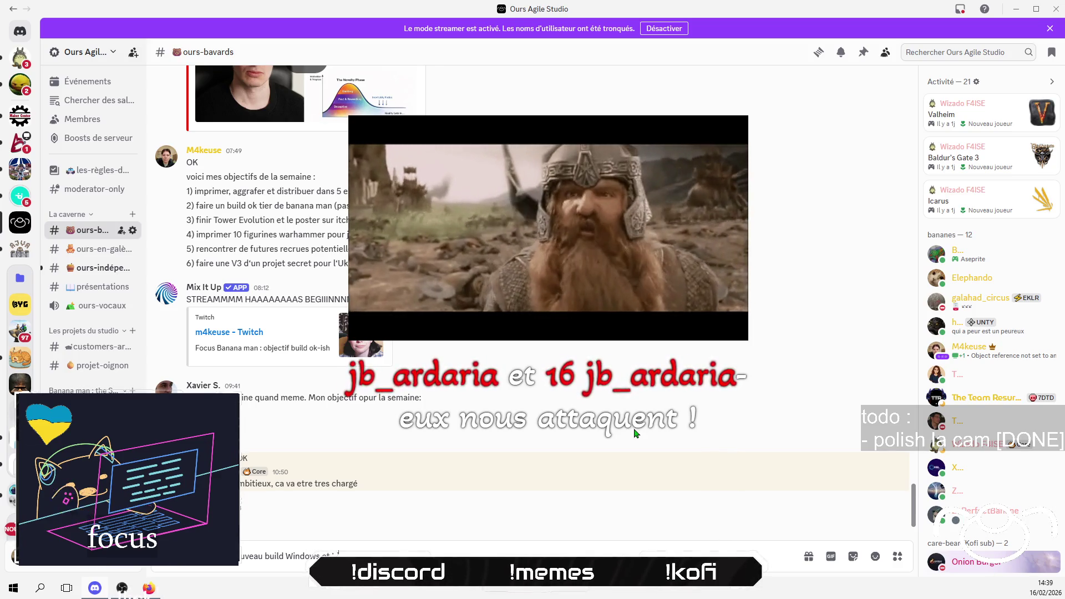
{"action": "type", "text": "inux :)"}
{"action": "key", "text": "Return"}
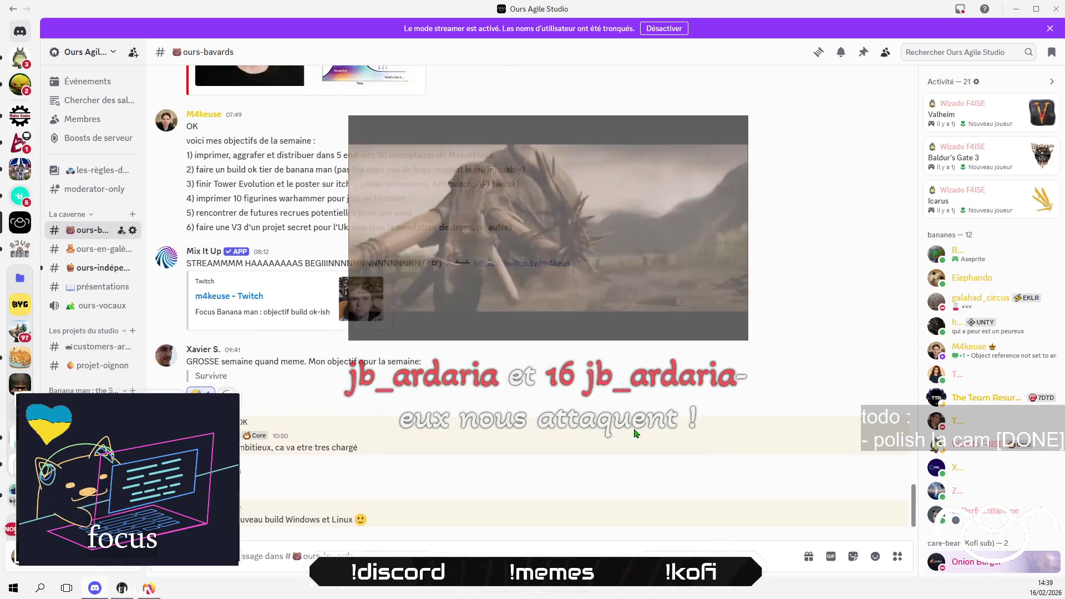
{"action": "key", "text": "ctrl+v"}
{"action": "key", "text": "Return"}
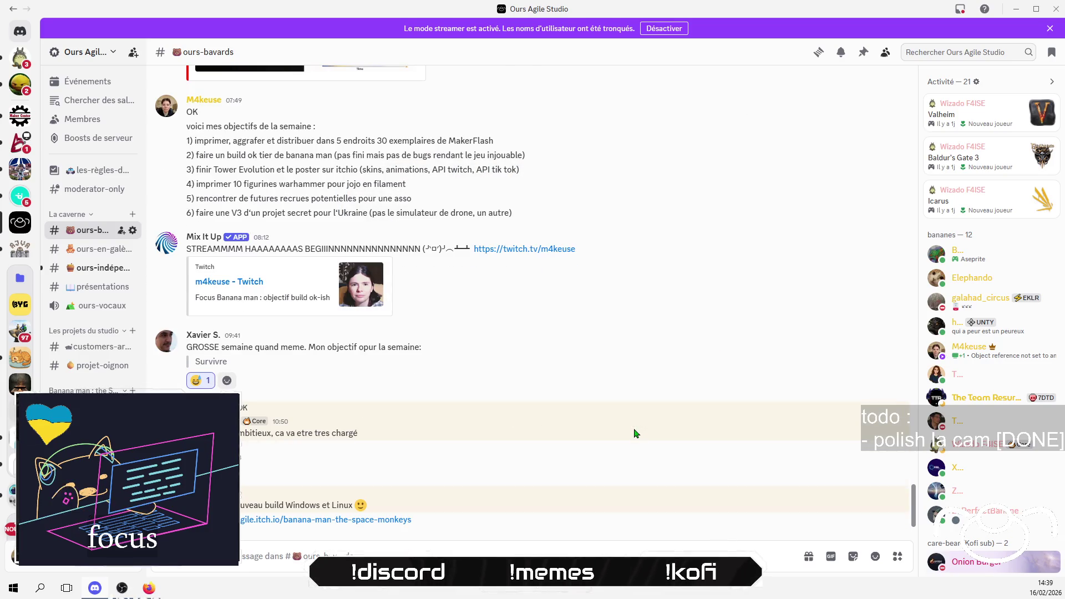
Step: Mention the next member and post 'à toi de jouer ^^'
{"action": "type", "text": "@pa"}
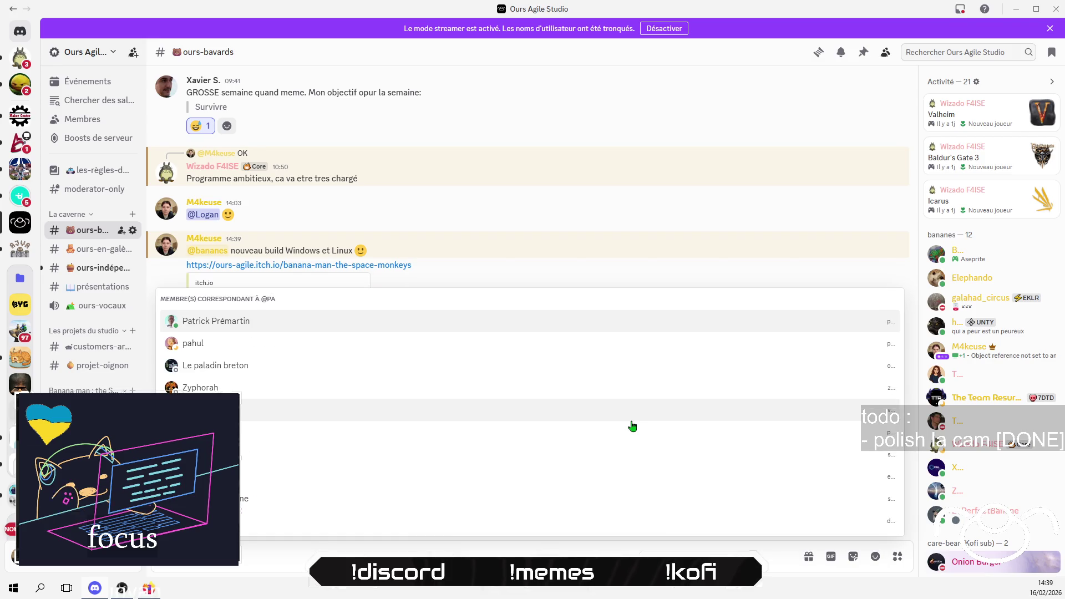
{"action": "type", "text": "la"}
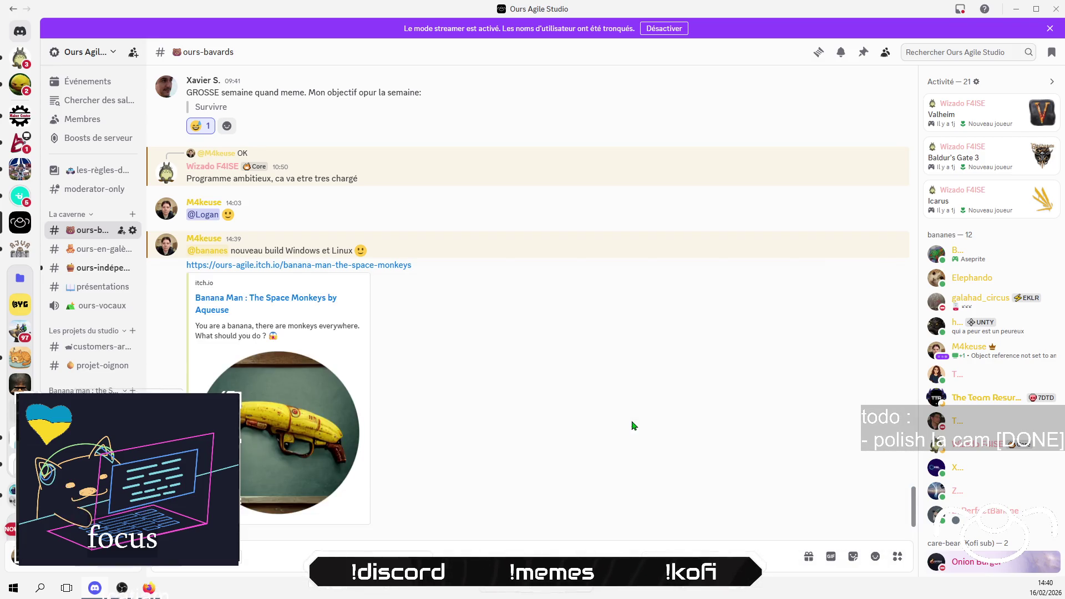
{"action": "key", "text": "Return"}
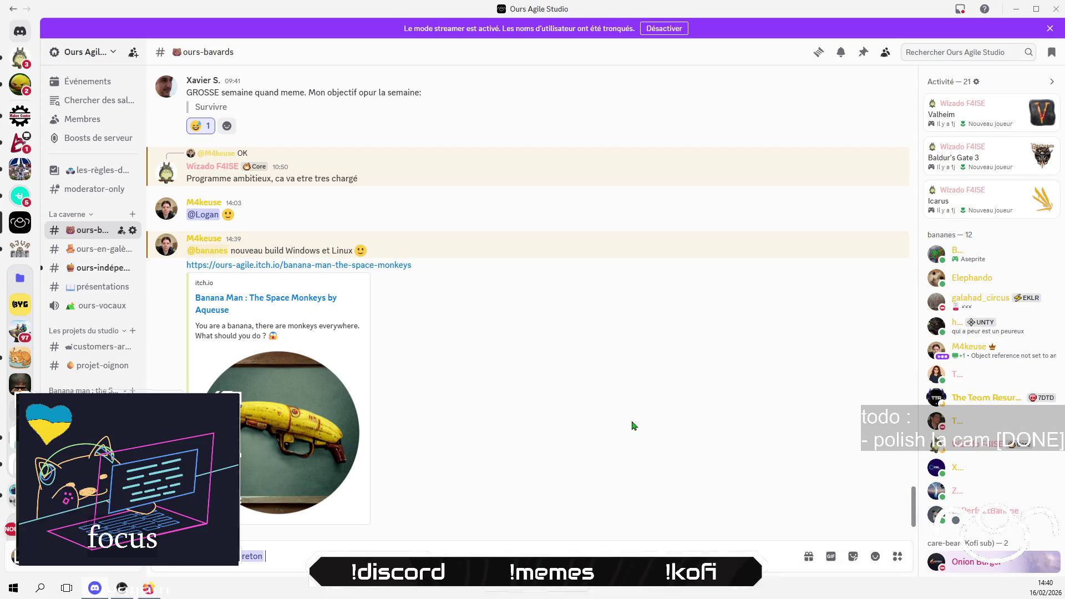
{"action": "type", "text": "à toi d"}
{"action": "type", "text": "e jouer ^^"}
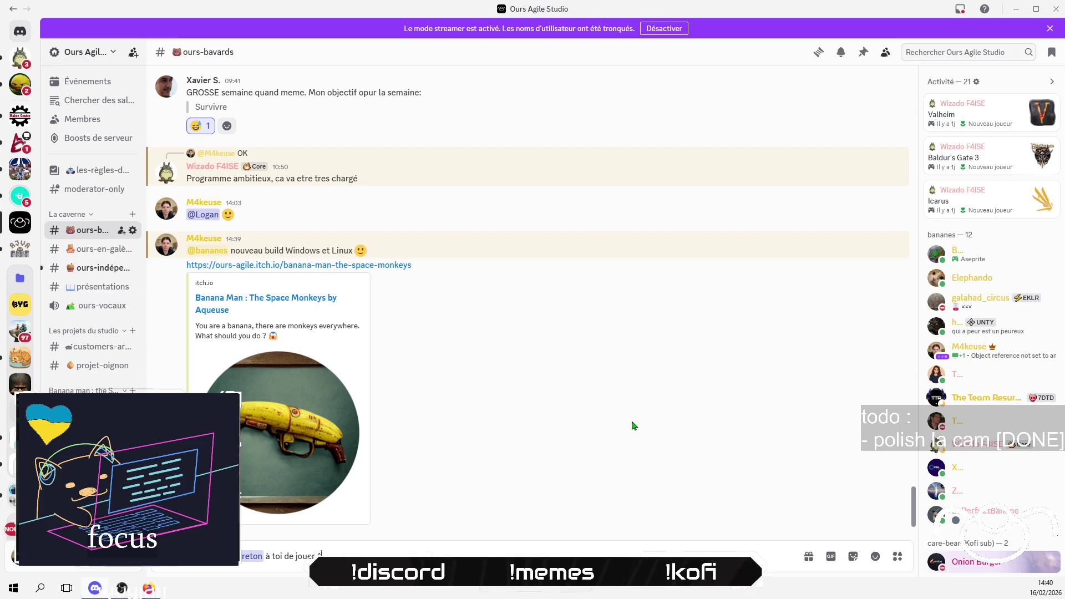
{"action": "key", "text": "Return"}
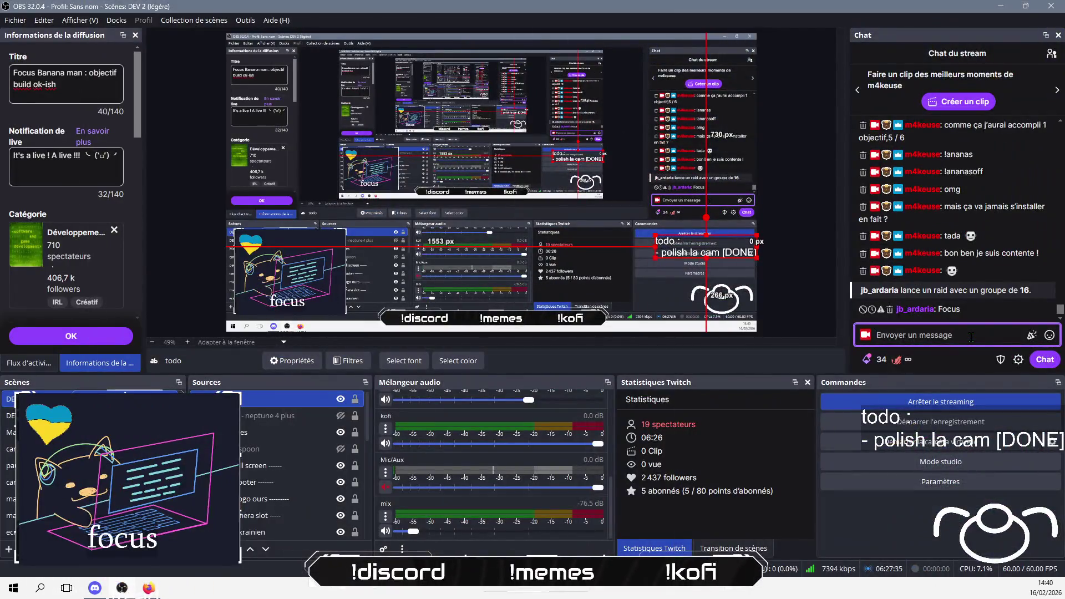
Step: Answer the raid in chat and announce a new Banana Man version with many fixes and improvements
{"action": "type", "text": "mer"}
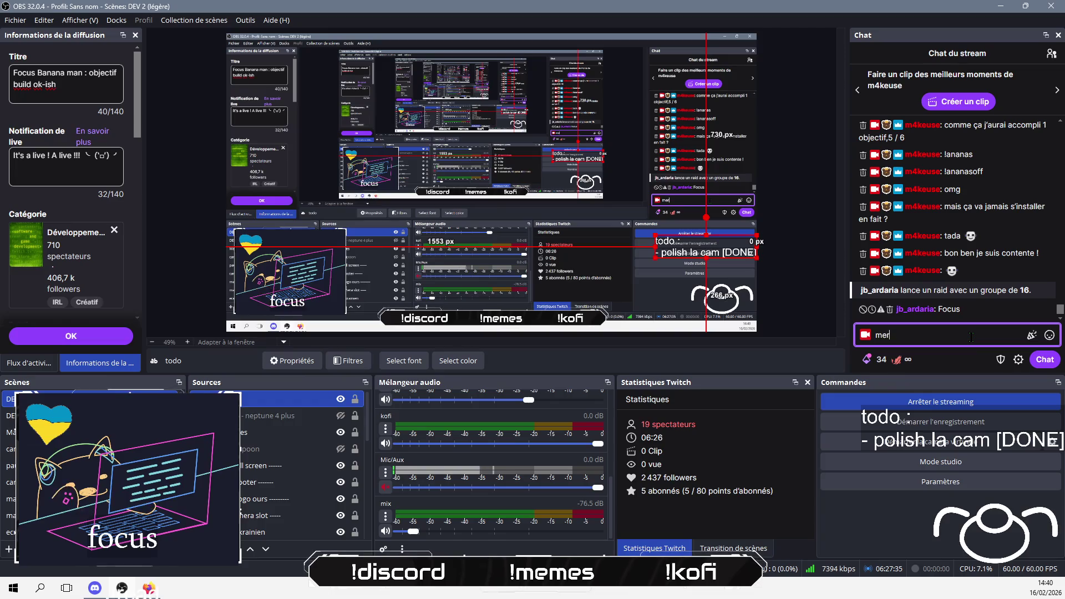
{"action": "type", "text": "ci mais ça sera "}
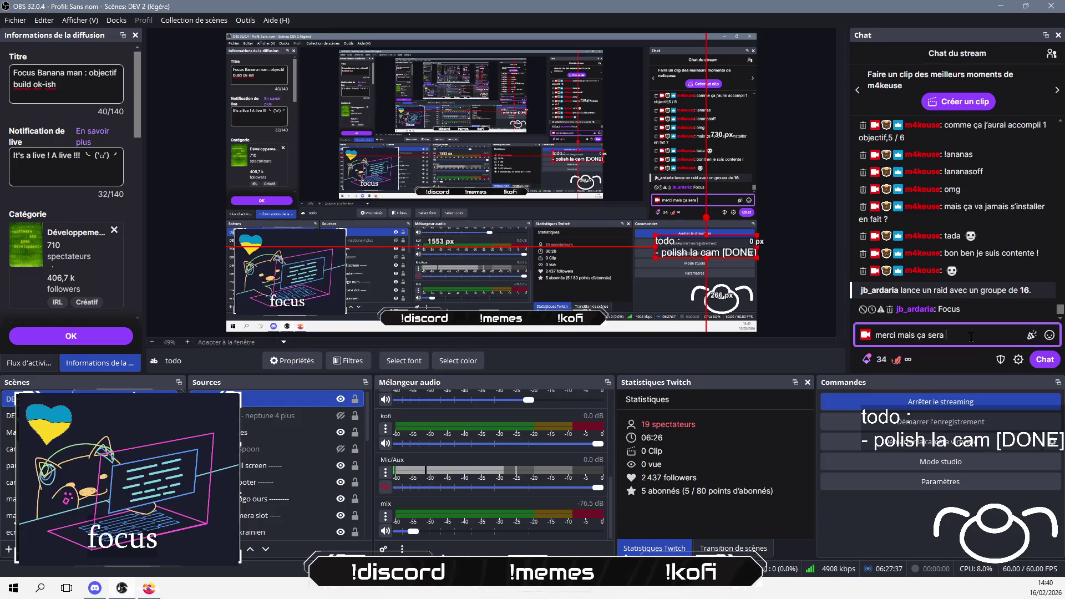
{"action": "type", "text": "double raid XD"}
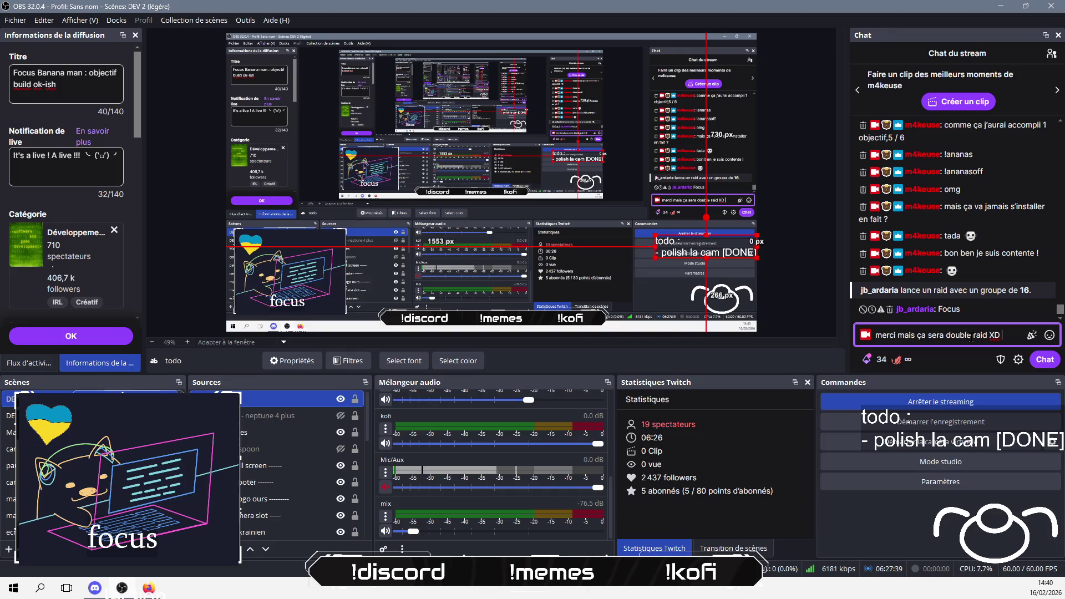
{"action": "type", "text": " j'ai fini"}
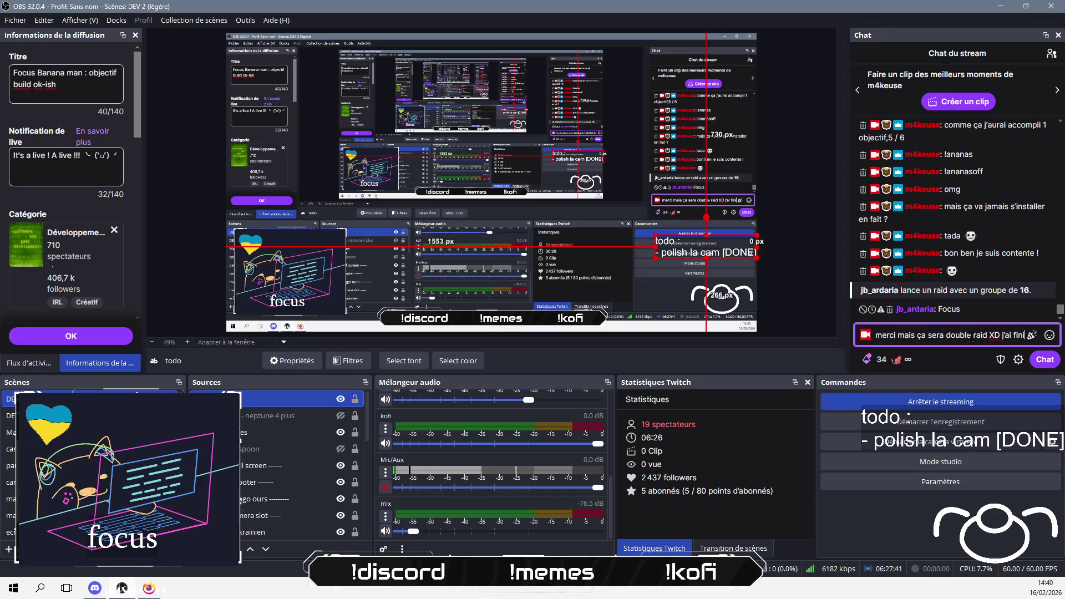
{"action": "type", "text": " ma journée, j"}
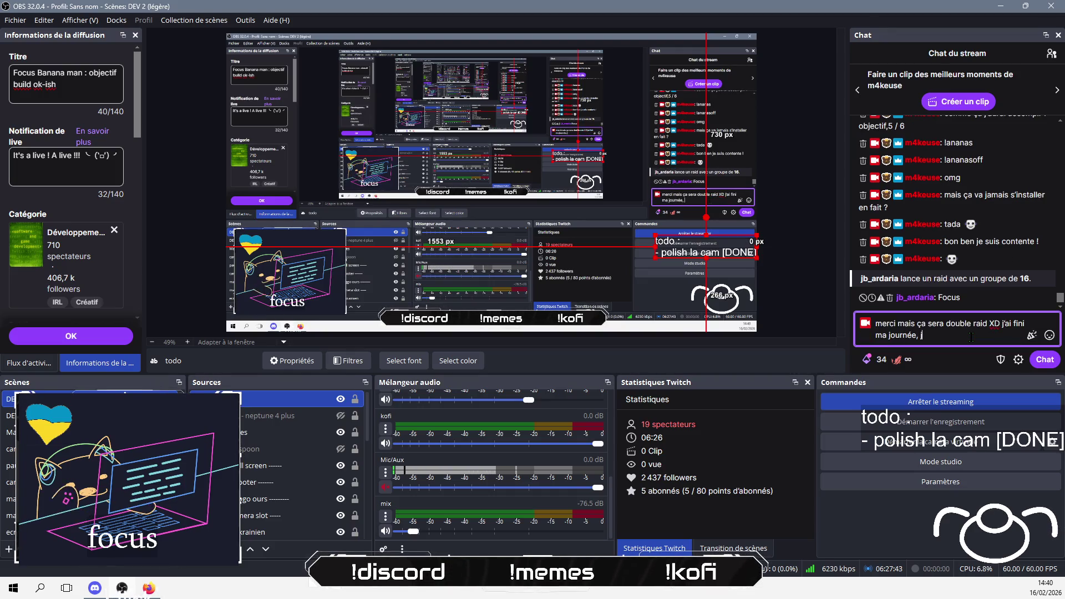
{"action": "type", "text": "'ai c"}
{"action": "key", "text": "BackSpace"}
{"action": "key", "text": "BackSpace"}
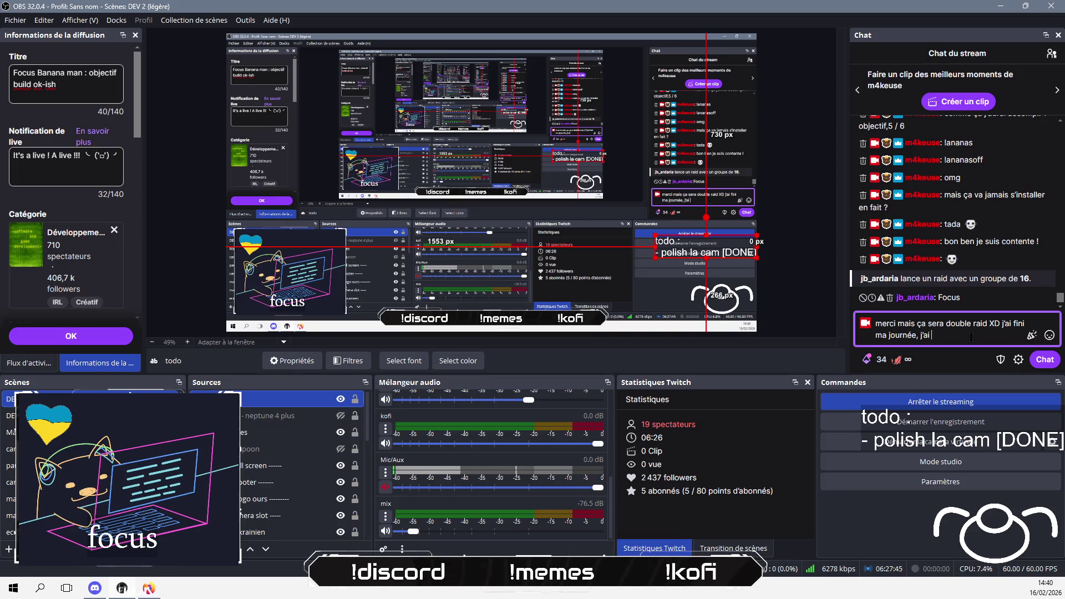
{"action": "type", "text": "poussé e"}
{"action": "key", "text": "BackSpace"}
{"action": "type", "text": "une nouvelle ver"}
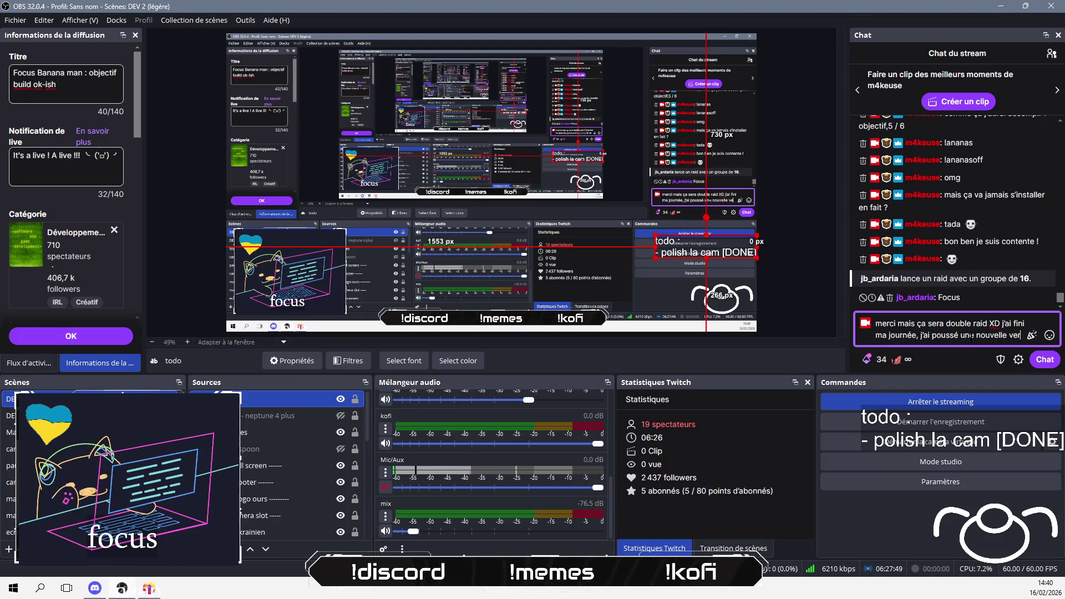
{"action": "type", "text": "sion de ab"}
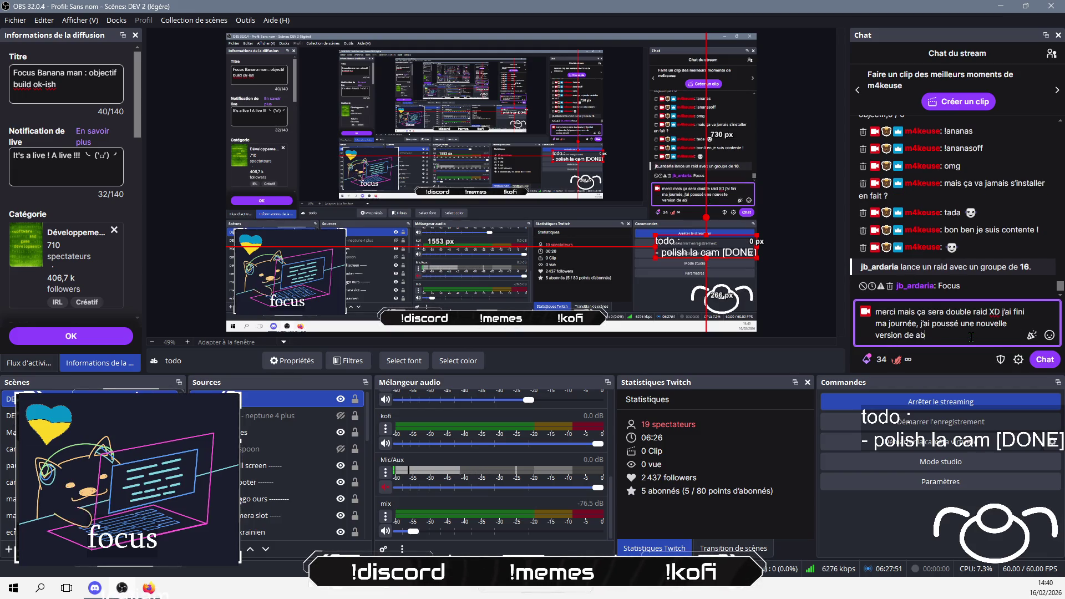
{"action": "key", "text": "BackSpace"}
{"action": "key", "text": "BackSpace"}
{"action": "type", "text": "banana man"}
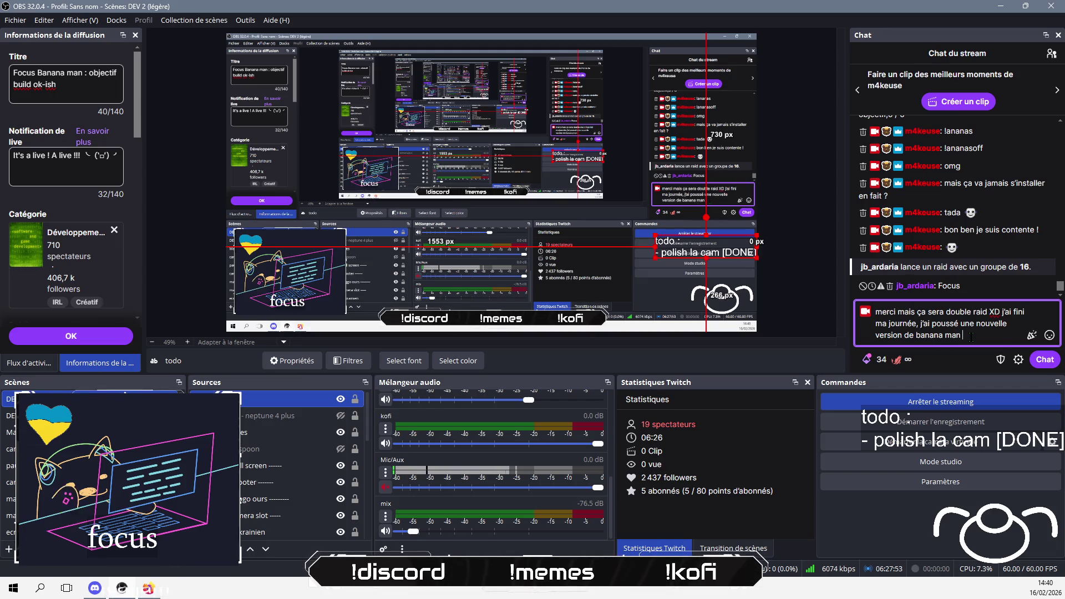
{"action": "key", "text": "Return"}
{"action": "type", "text": "plei"}
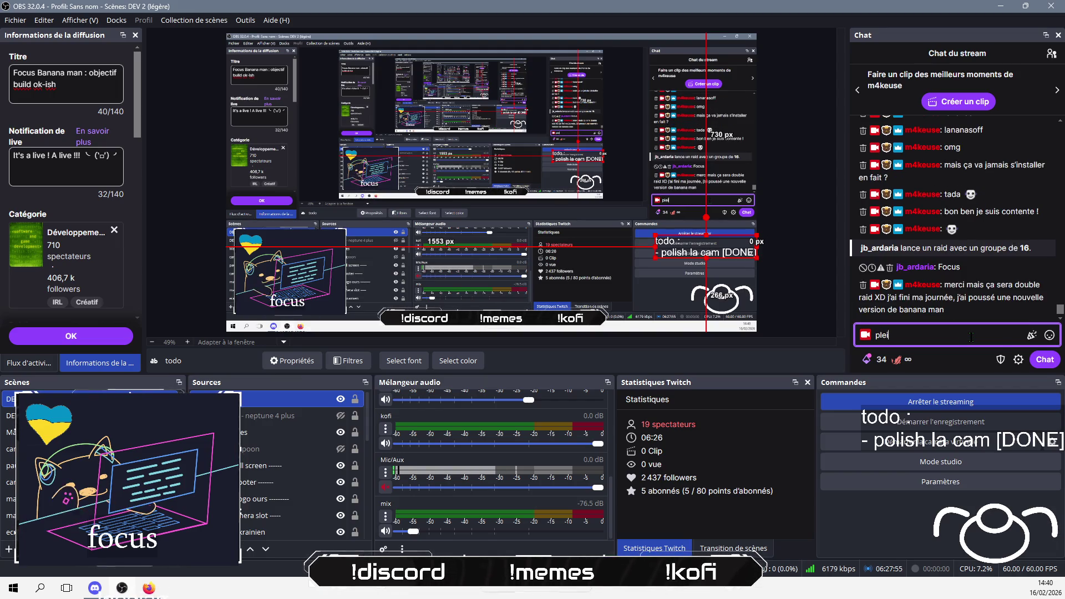
{"action": "type", "text": "n de "}
{"action": "type", "text": "ixes et "}
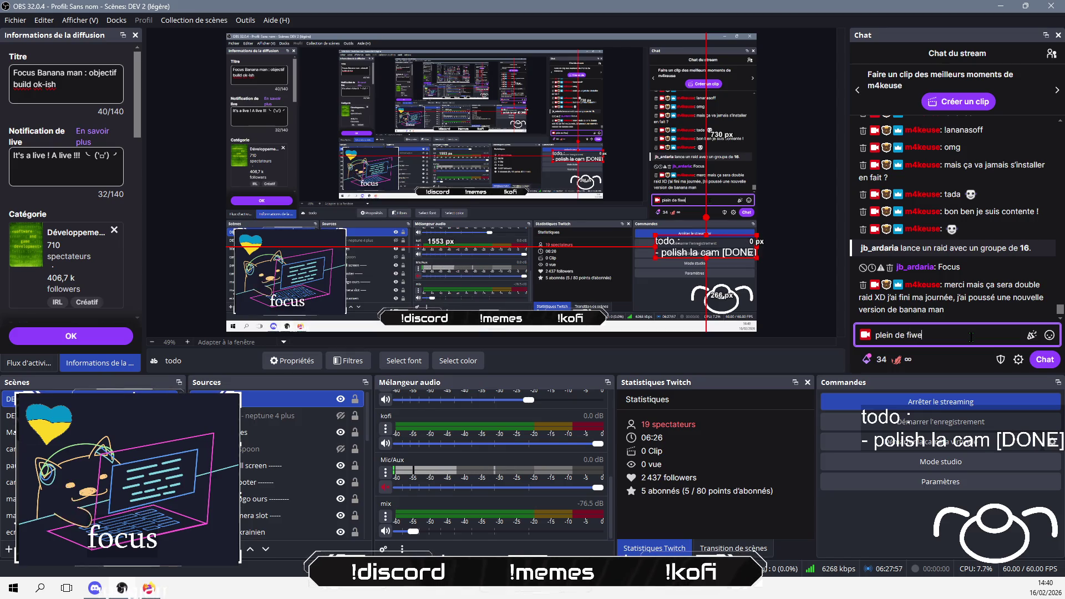
{"action": "type", "text": "ne"}
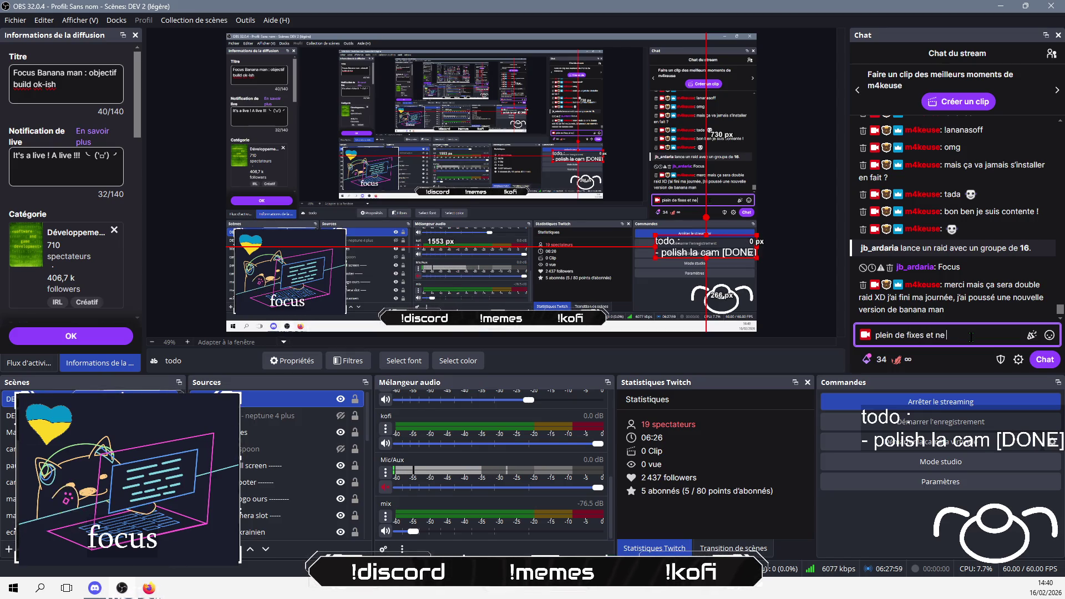
{"action": "key", "text": "BackSpace"}
{"action": "key", "text": "BackSpace"}
{"action": "type", "text": "une ou deux a"}
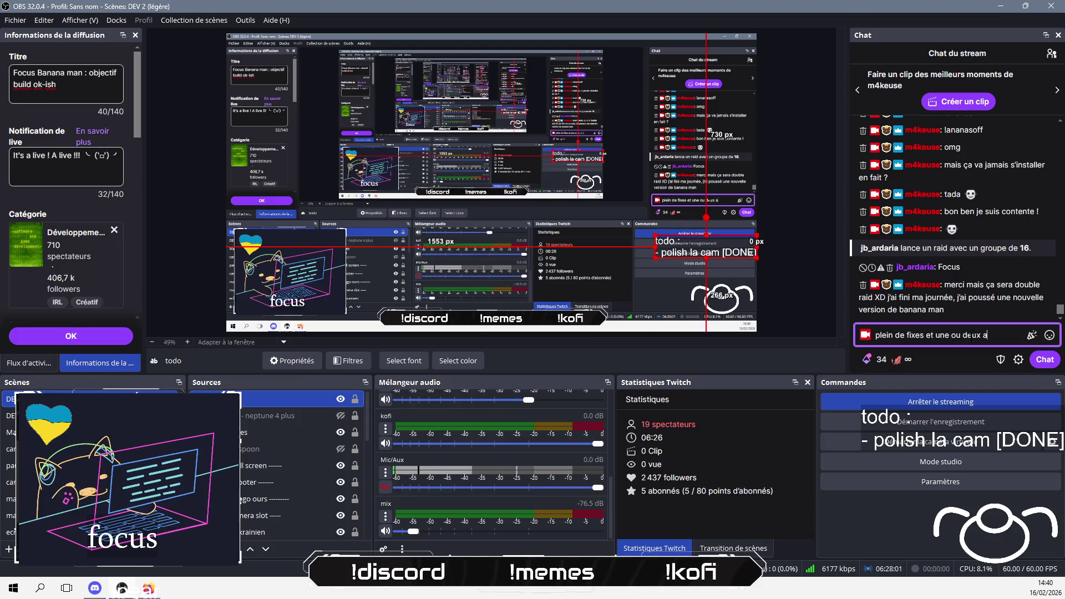
{"action": "type", "text": "méliorations"}
{"action": "key", "text": "Return"}
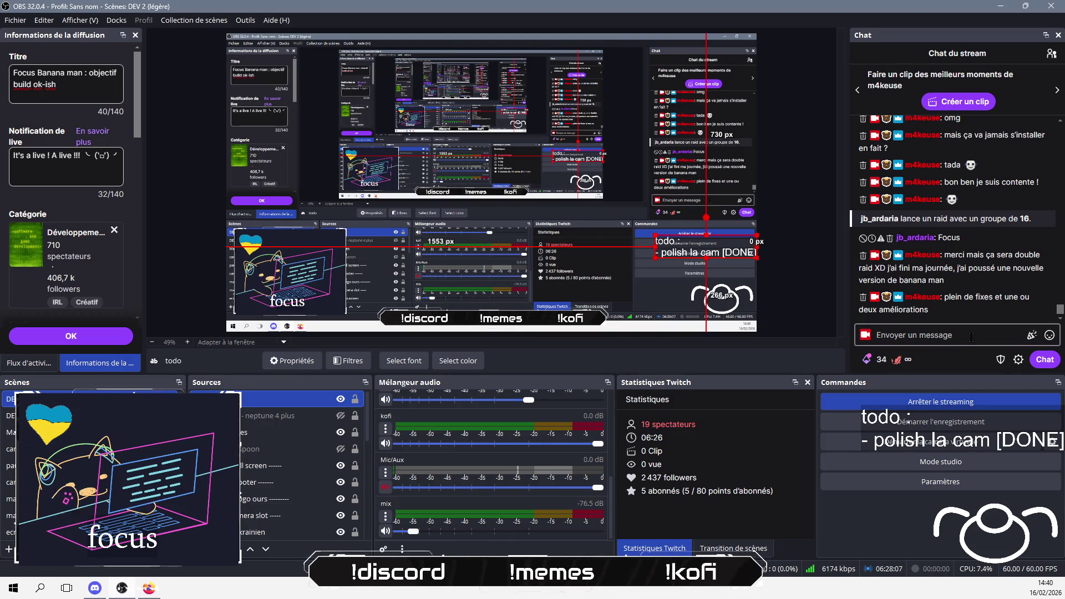
Step: Send 'tiens d'ailleurs' and 'faut que je fasse un post' in chat, then bring up itch.io
{"action": "left_click", "coordinate": [971, 336]}
{"action": "type", "text": "tiens d"}
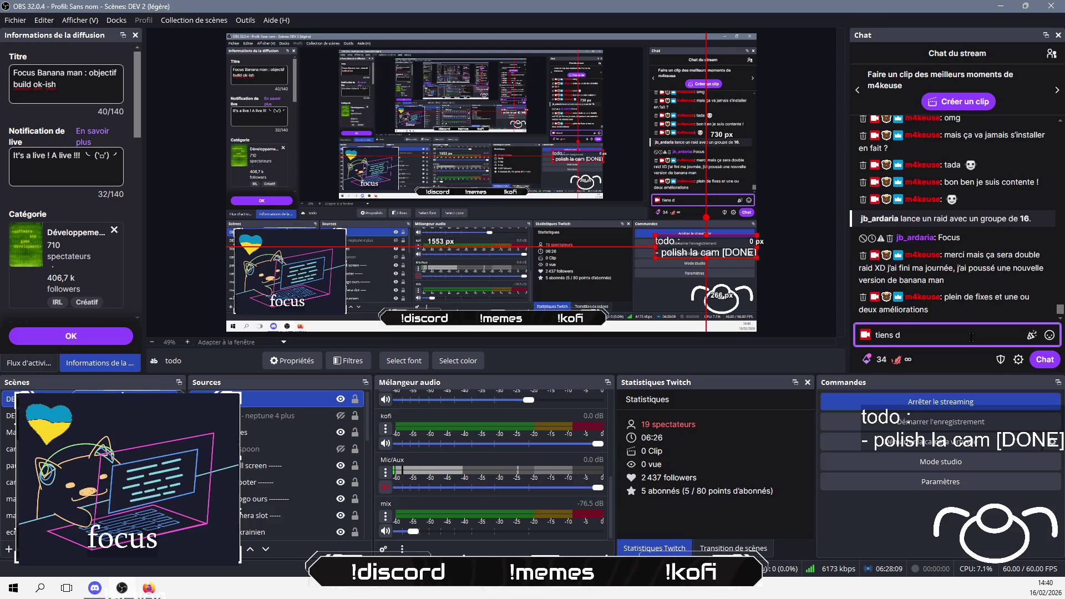
{"action": "type", "text": "'ailleurs"}
{"action": "key", "text": "Return"}
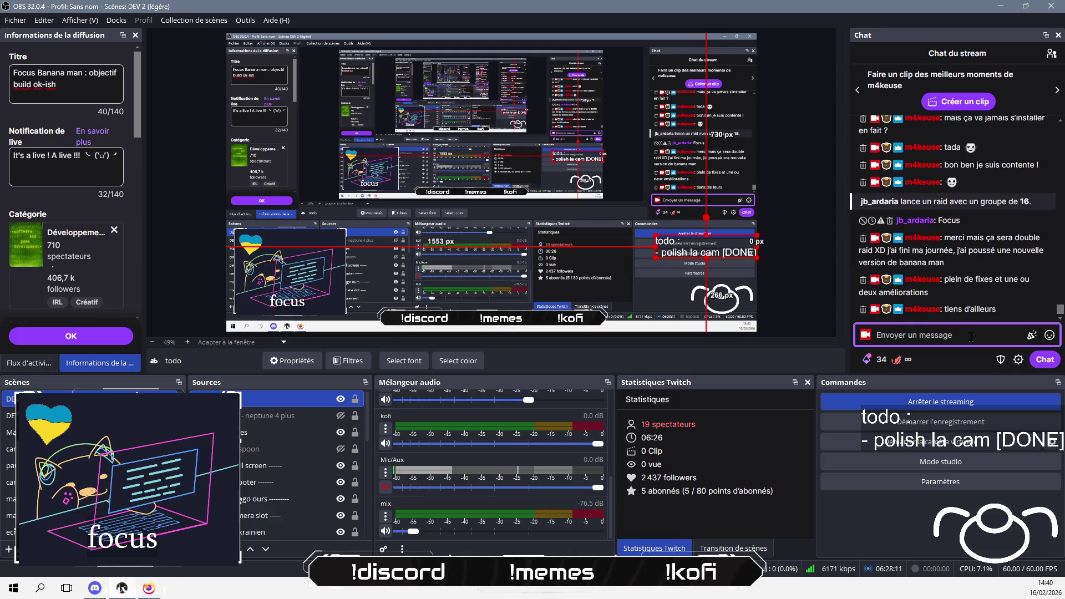
{"action": "type", "text": "faut que je "}
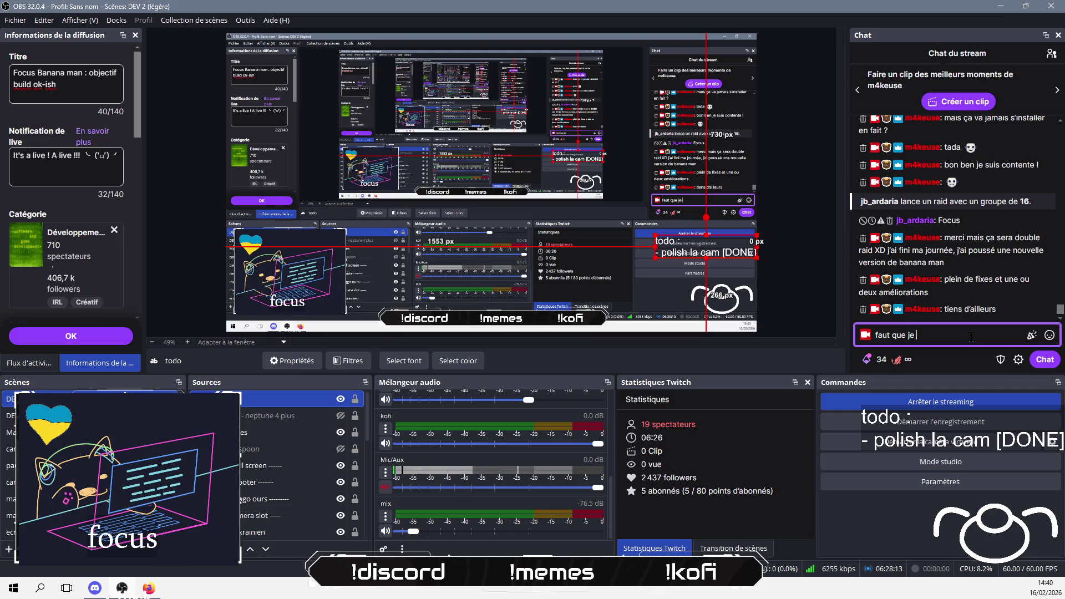
{"action": "type", "text": "fas"}
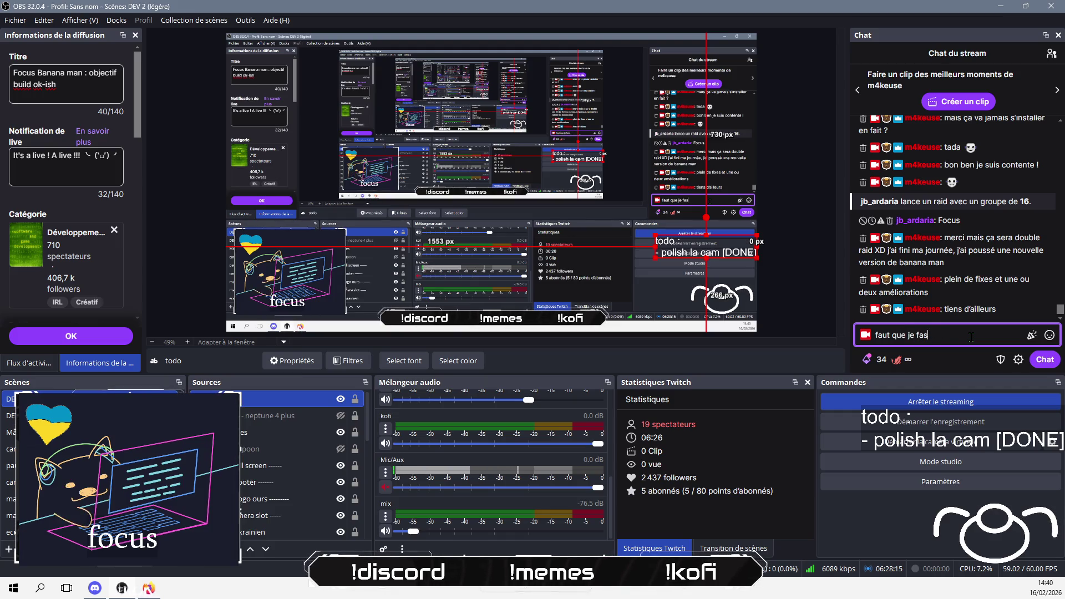
{"action": "type", "text": "se un post"}
{"action": "key", "text": "Return"}
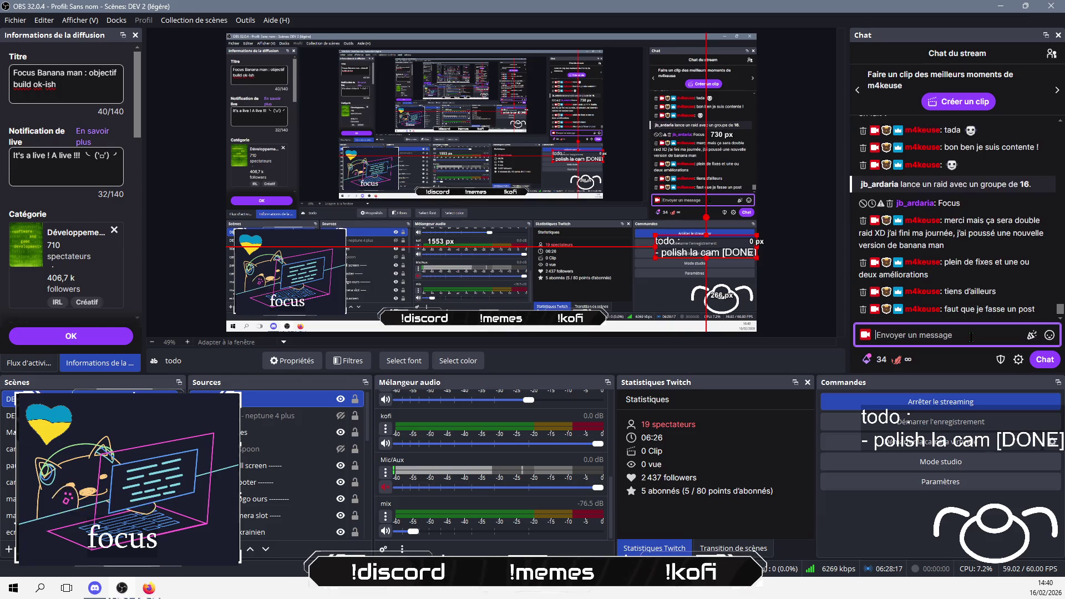
{"action": "key", "text": "alt+Tab"}
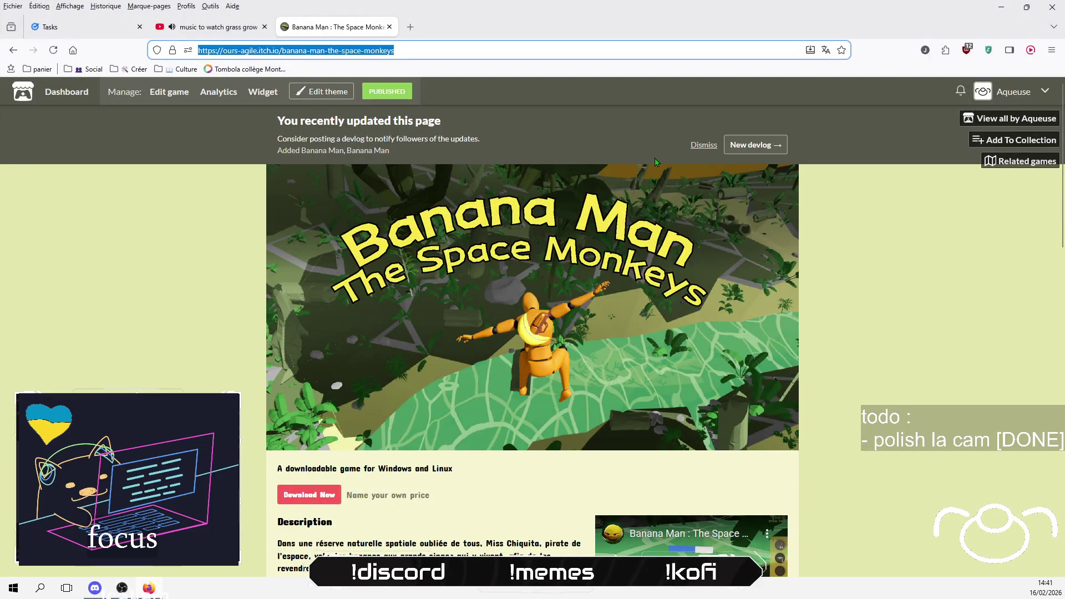
Step: Start a new devlog titled 'Des réparations et des améliorations' as a General Update
{"action": "left_click", "coordinate": [754, 145]}
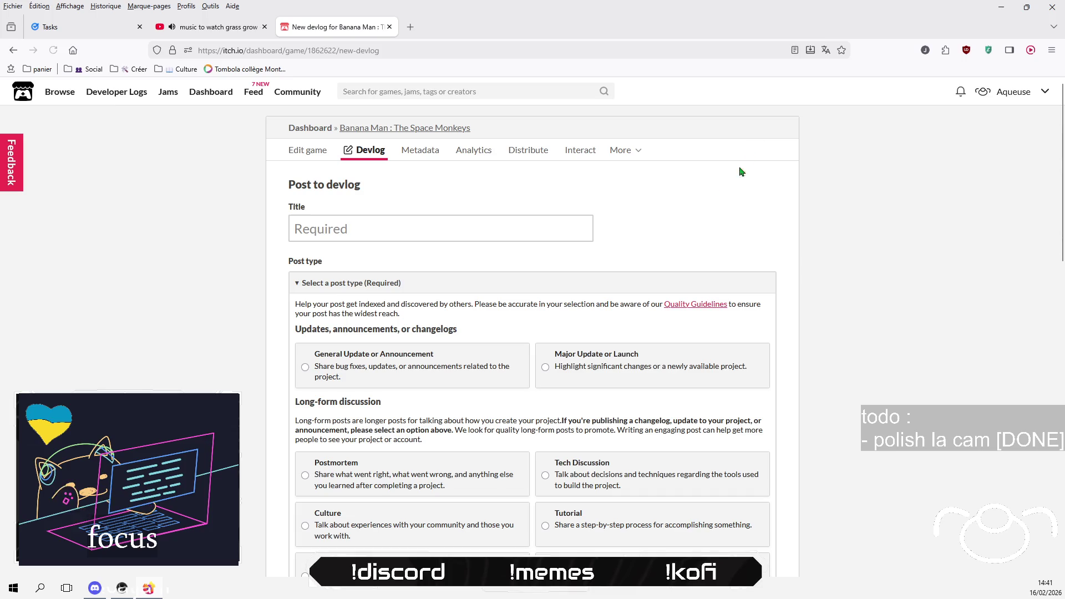
{"action": "left_click", "coordinate": [435, 229]}
{"action": "type", "text": "Des fix"}
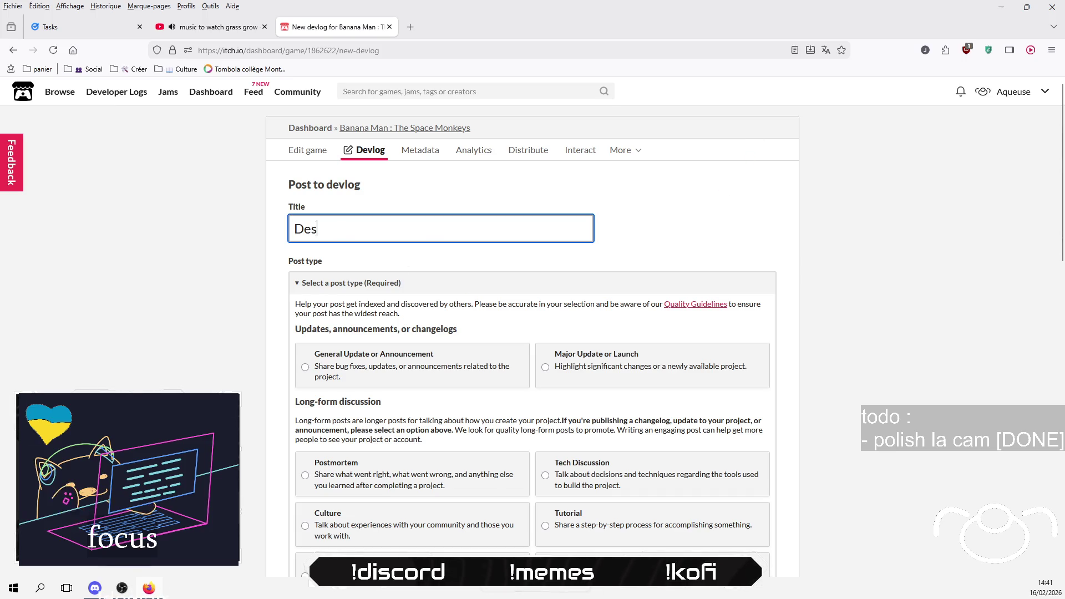
{"action": "key", "text": "BackSpace"}
{"action": "key", "text": "BackSpace"}
{"action": "type", "text": "r"}
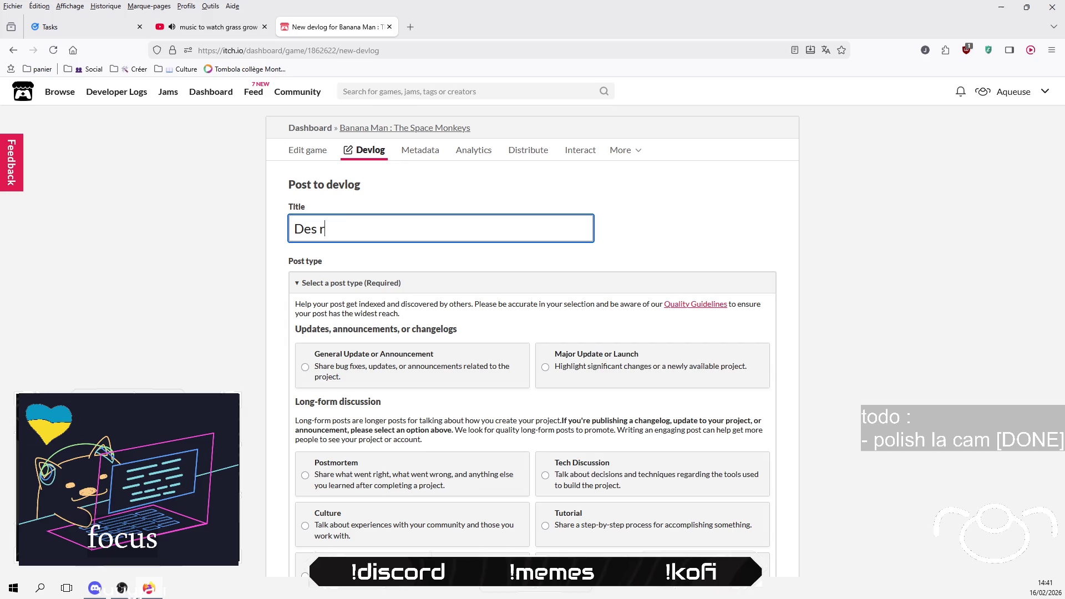
{"action": "type", "text": "éparations et "}
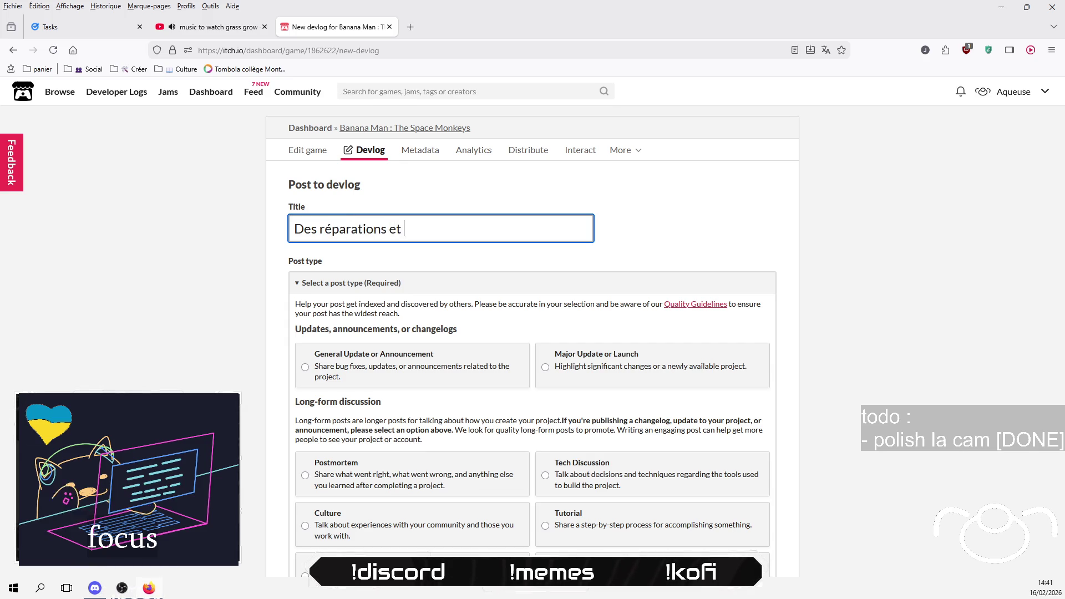
{"action": "type", "text": "des améloior"}
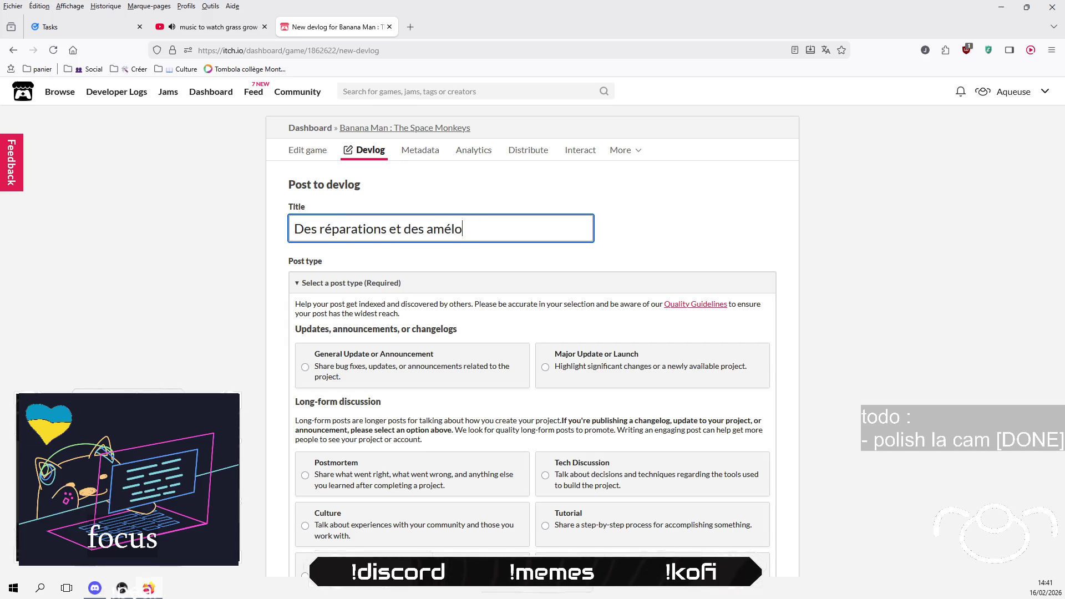
{"action": "key", "text": "BackSpace"}
{"action": "key", "text": "BackSpace"}
{"action": "key", "text": "BackSpace"}
{"action": "key", "text": "BackSpace"}
{"action": "type", "text": "u"}
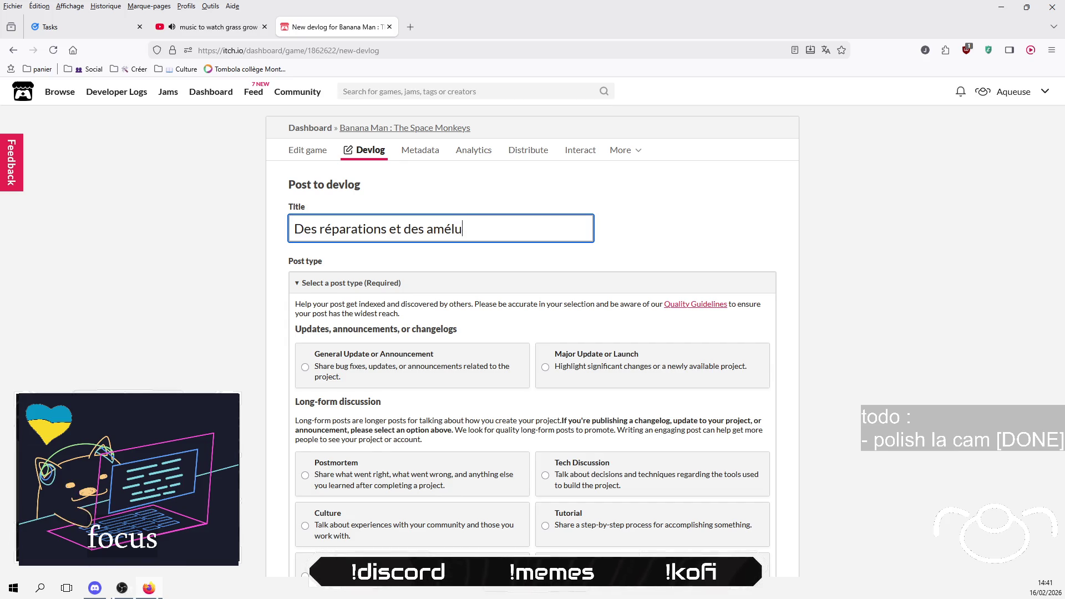
{"action": "type", "text": "iorati"}
{"action": "type", "text": "on"}
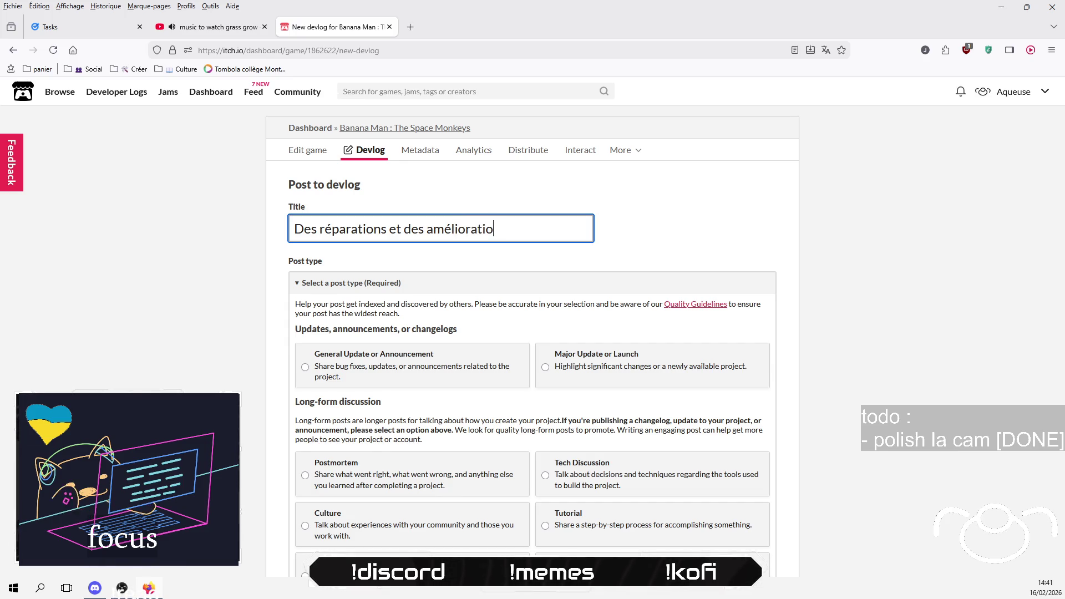
{"action": "type", "text": "s"}
{"action": "left_click", "coordinate": [200, 377]}
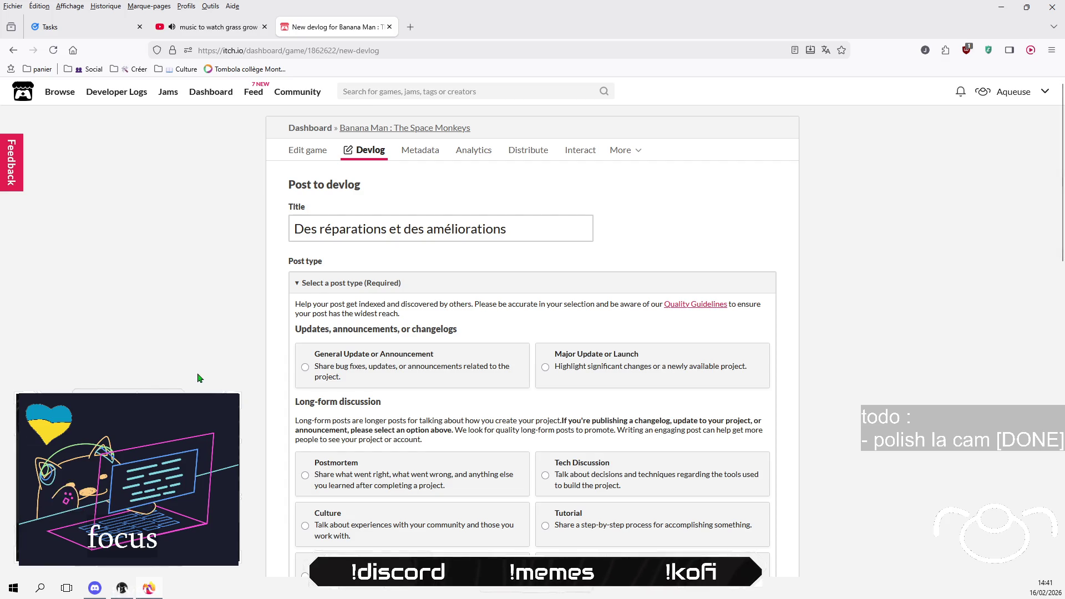
{"action": "left_click", "coordinate": [369, 386]}
Step: Begin the body: 'Comme promis au Paladin Breton, je reprend le dev de banana man avant NoddleFlow.'
{"action": "scroll", "coordinate": [474, 446], "scroll_direction": "down", "scroll_amount": 7}
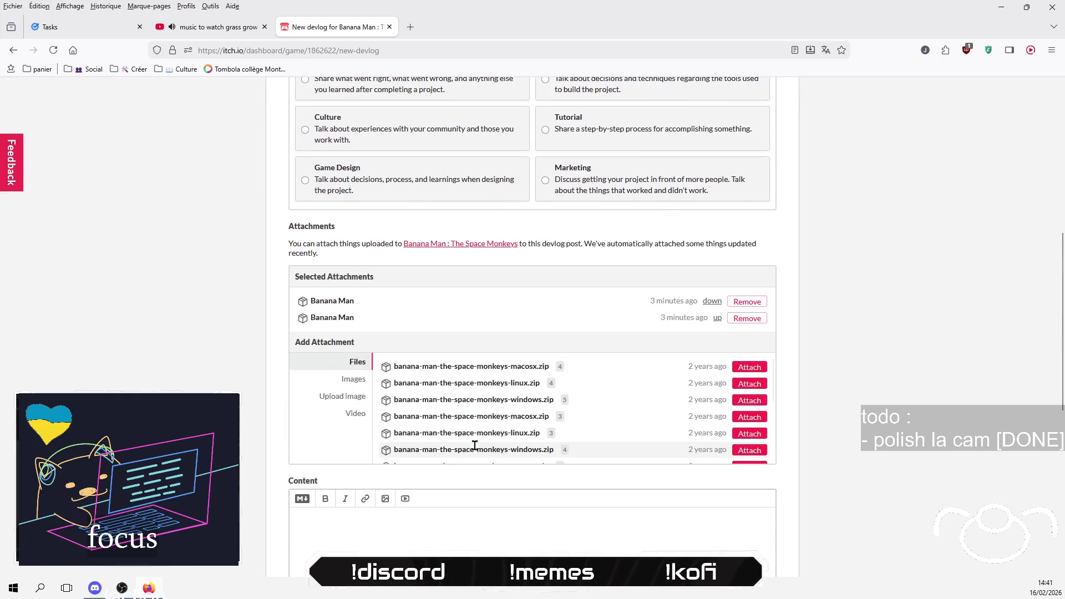
{"action": "scroll", "coordinate": [475, 446], "scroll_direction": "down", "scroll_amount": 1}
{"action": "scroll", "coordinate": [521, 431], "scroll_direction": "up", "scroll_amount": 1}
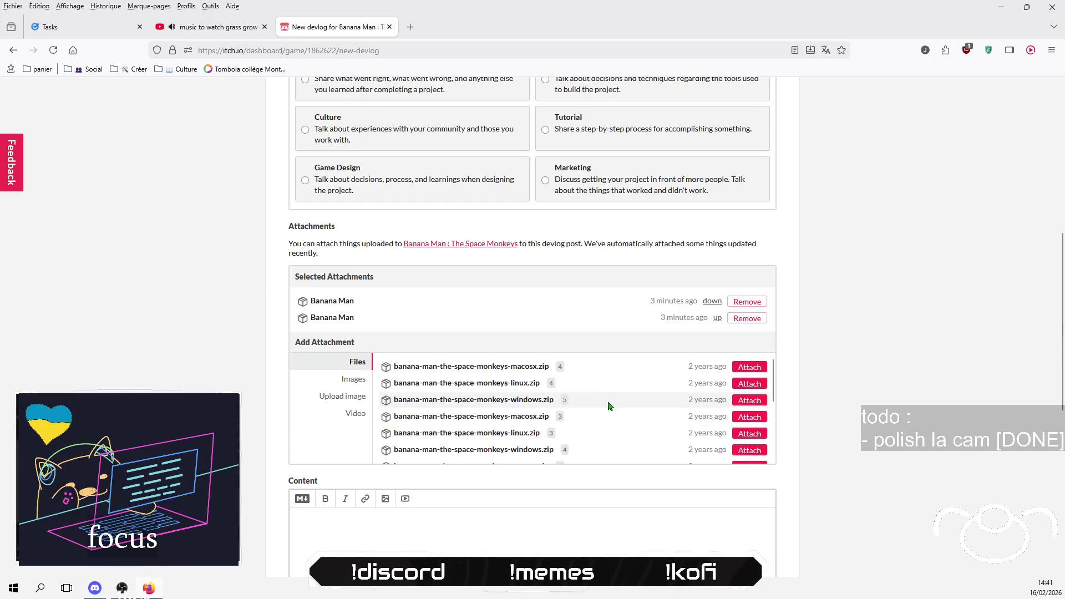
{"action": "scroll", "coordinate": [623, 383], "scroll_direction": "down", "scroll_amount": 8}
{"action": "scroll", "coordinate": [424, 444], "scroll_direction": "up", "scroll_amount": 5}
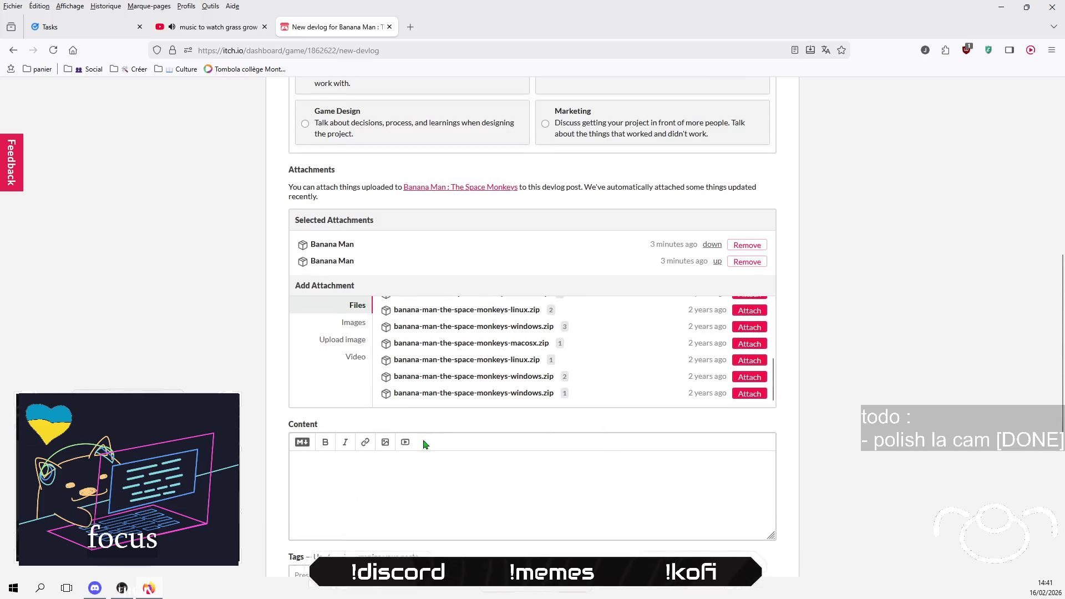
{"action": "scroll", "coordinate": [632, 332], "scroll_direction": "up", "scroll_amount": 5}
{"action": "left_click", "coordinate": [480, 498]}
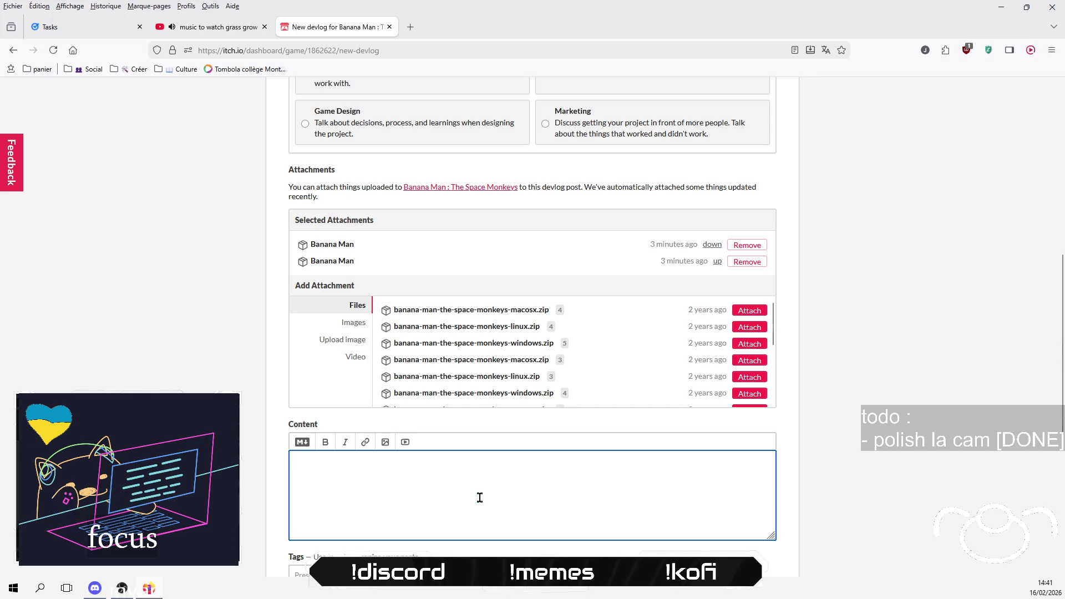
{"action": "type", "text": "C"}
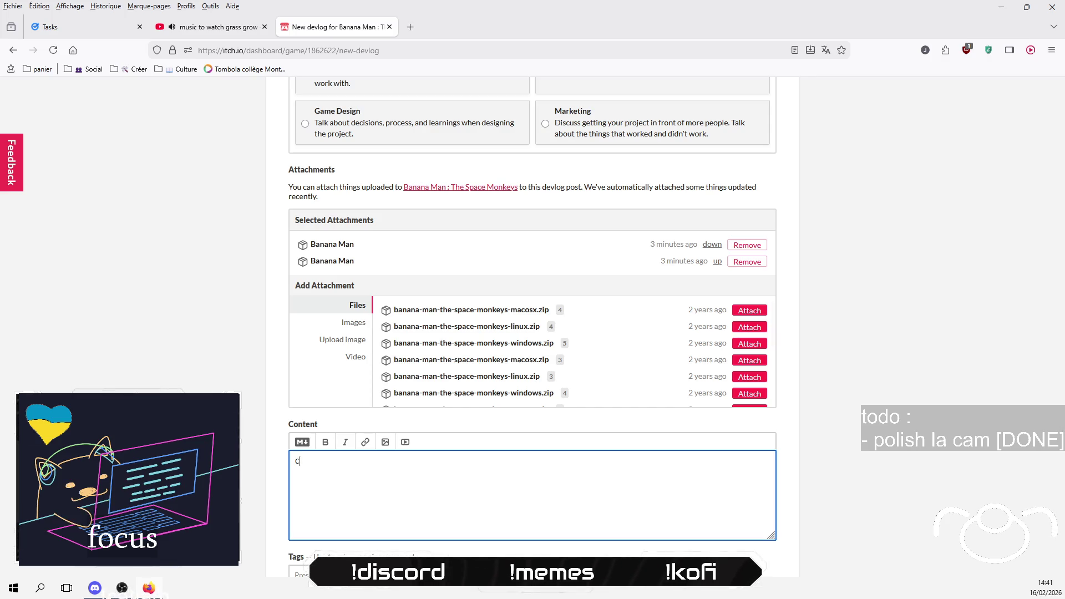
{"action": "type", "text": "omme pr"}
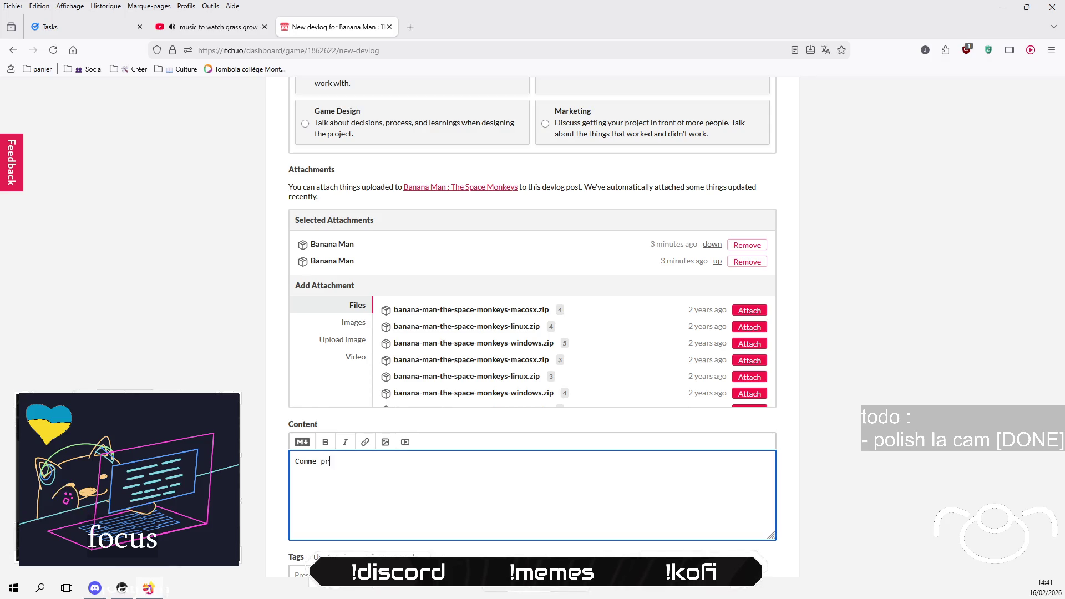
{"action": "key", "text": "BackSpace"}
{"action": "key", "text": "BackSpace"}
{"action": "type", "text": "me pr"}
{"action": "type", "text": "omis"}
{"action": "key", "text": "BackSpace"}
{"action": "type", "text": "au"}
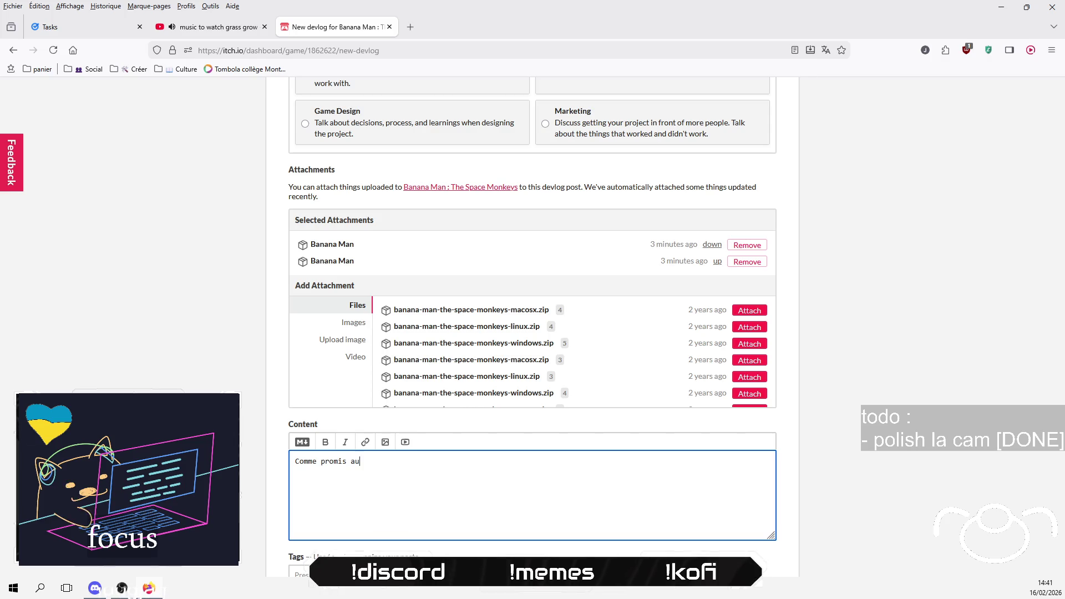
{"action": "type", "text": " Paladin "}
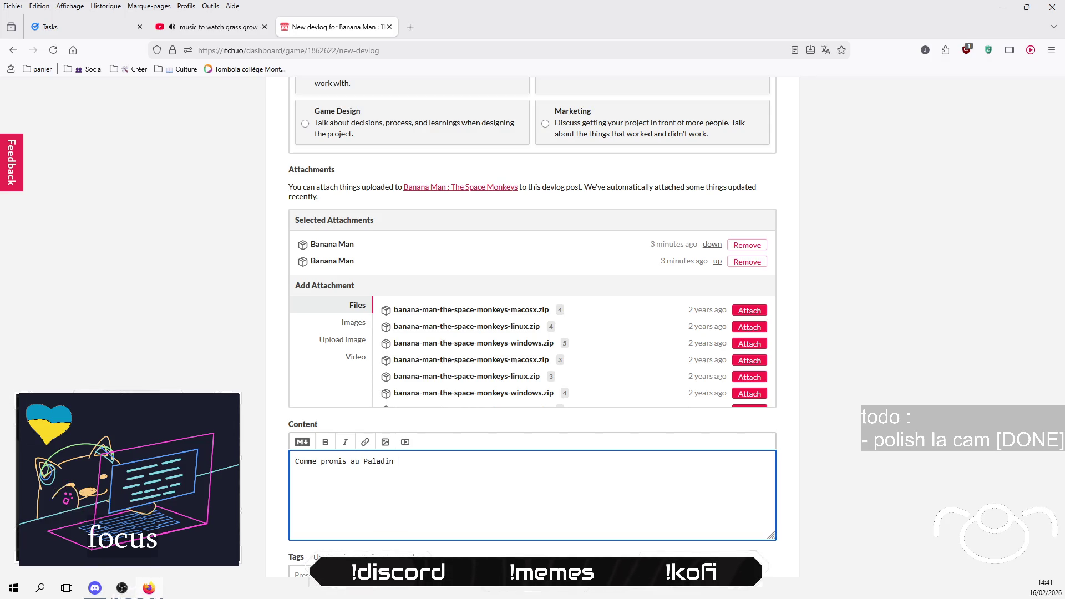
{"action": "type", "text": "Breton, je "}
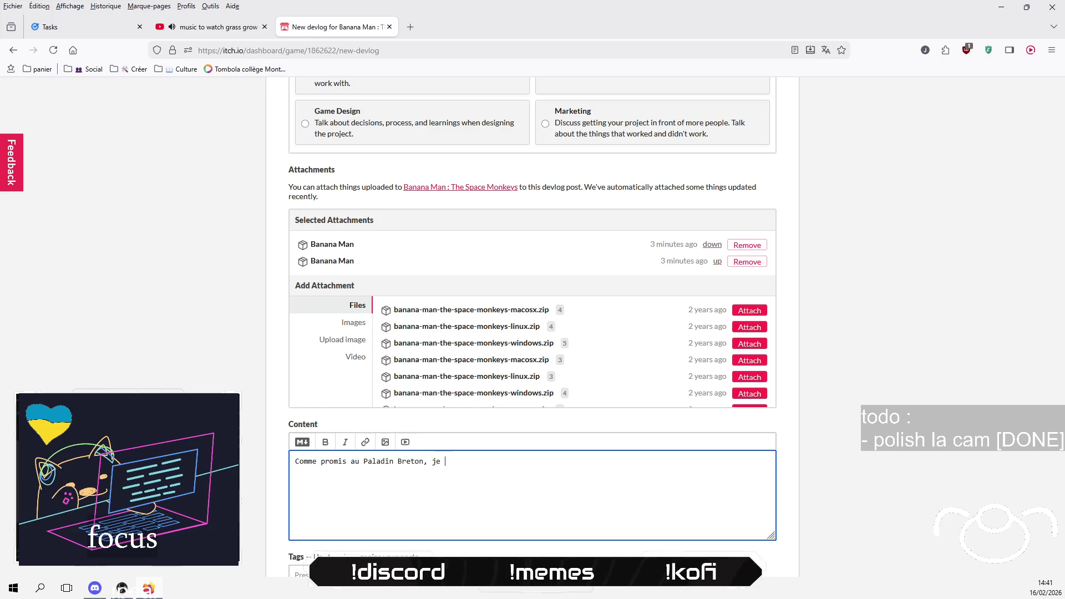
{"action": "type", "text": "reprend le dev de "}
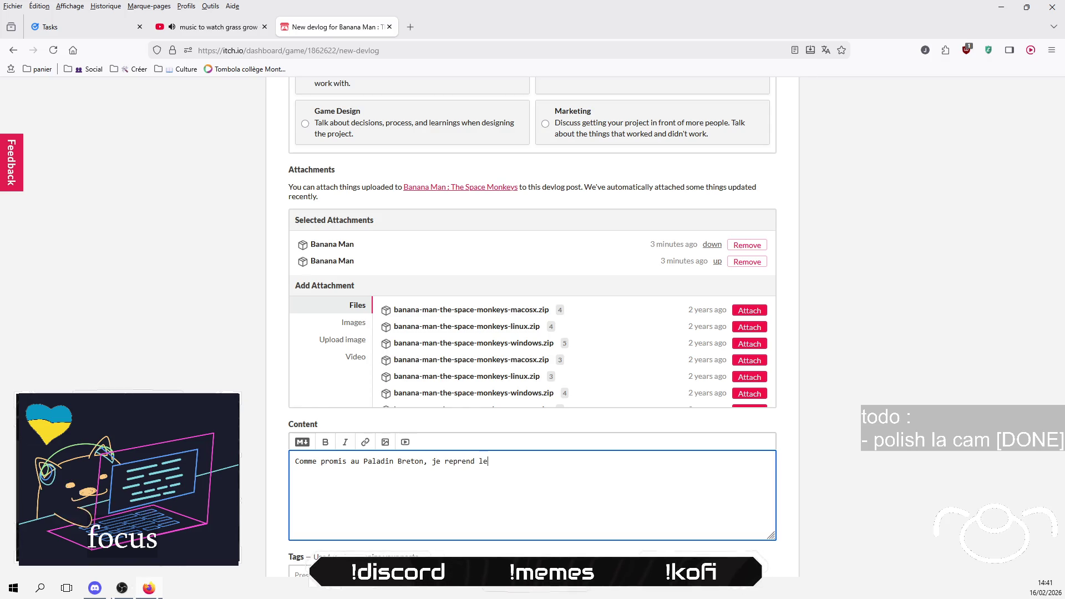
{"action": "type", "text": "banana "}
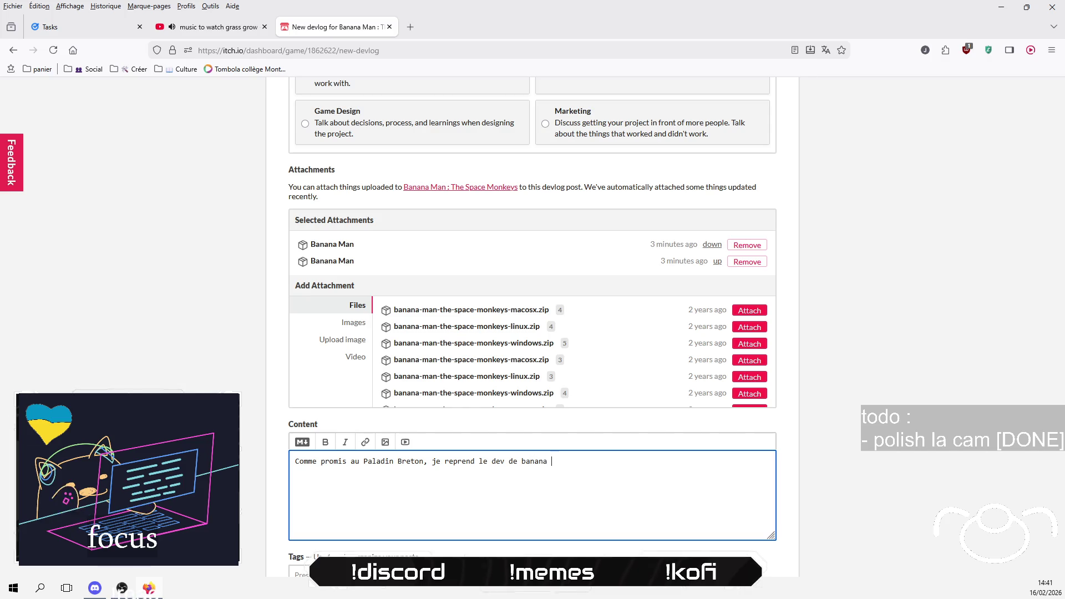
{"action": "type", "text": "man avant d'a"}
{"action": "type", "text": "voir fini mon Noddle"}
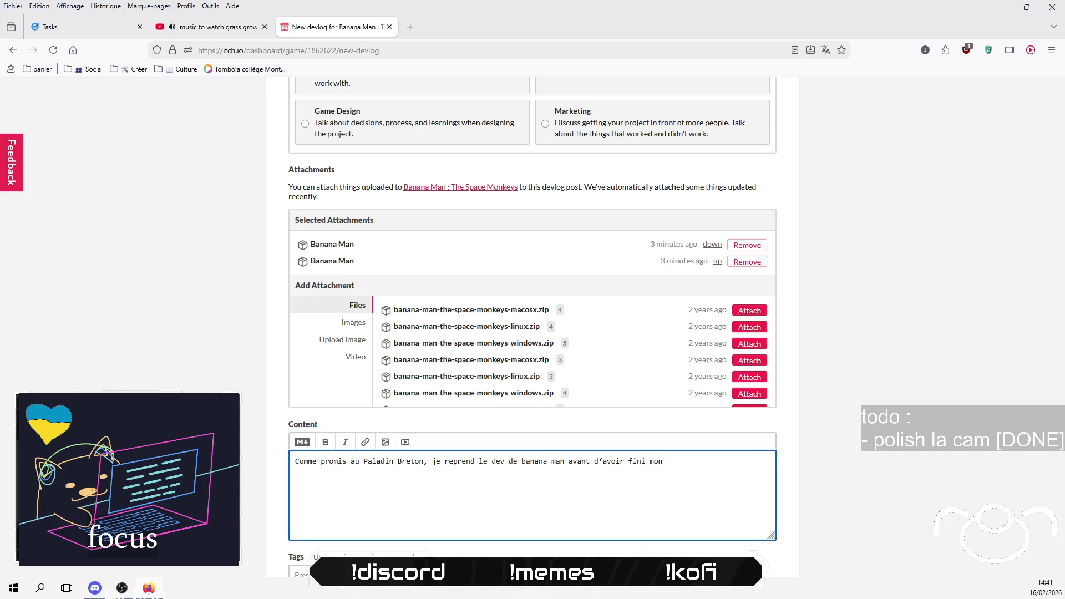
{"action": "type", "text": "Flow"}
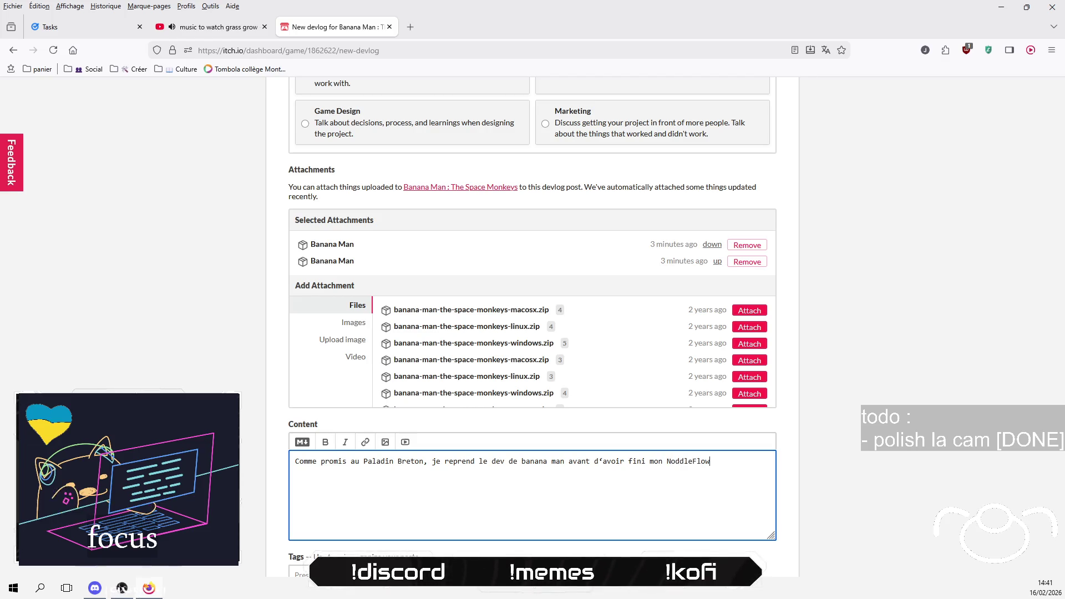
{"action": "type", "text": ". Pourqu"}
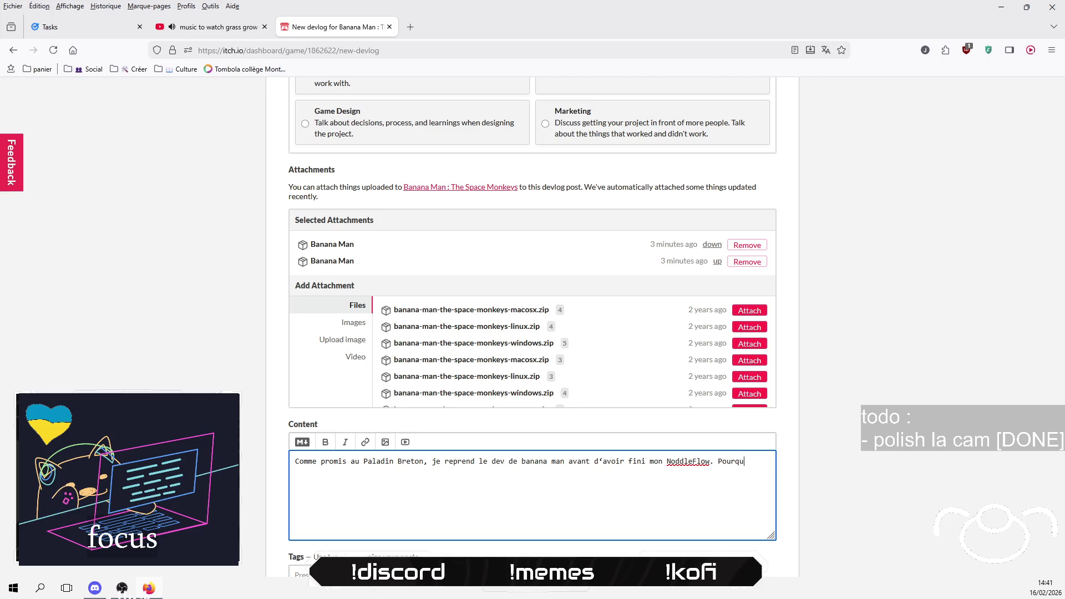
{"action": "type", "text": "oi ? Par"}
{"action": "type", "text": "ce"}
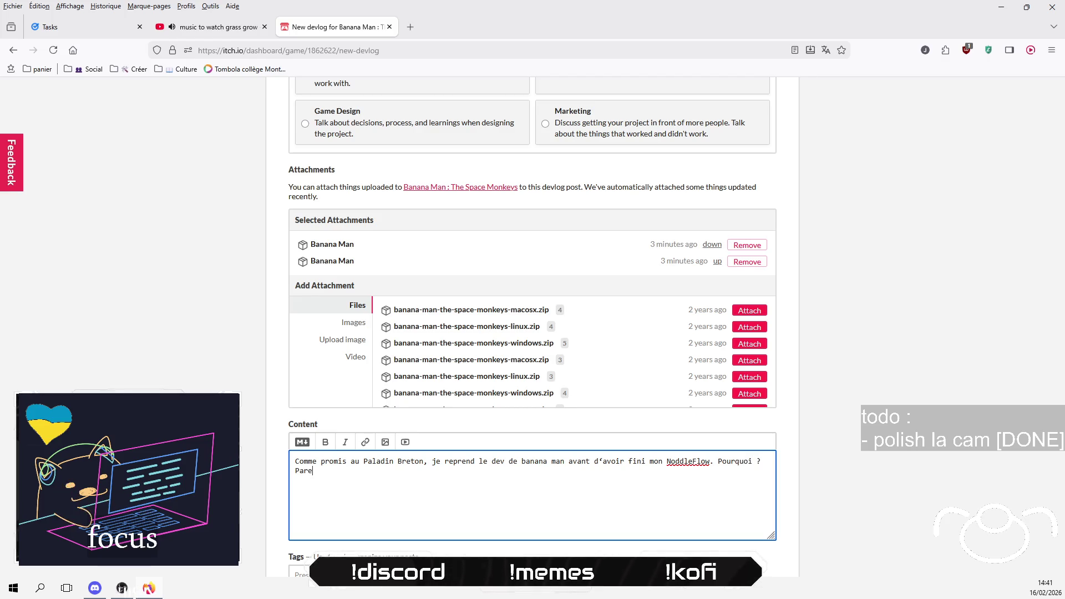
{"action": "type", "text": " que je risque de ne pas"}
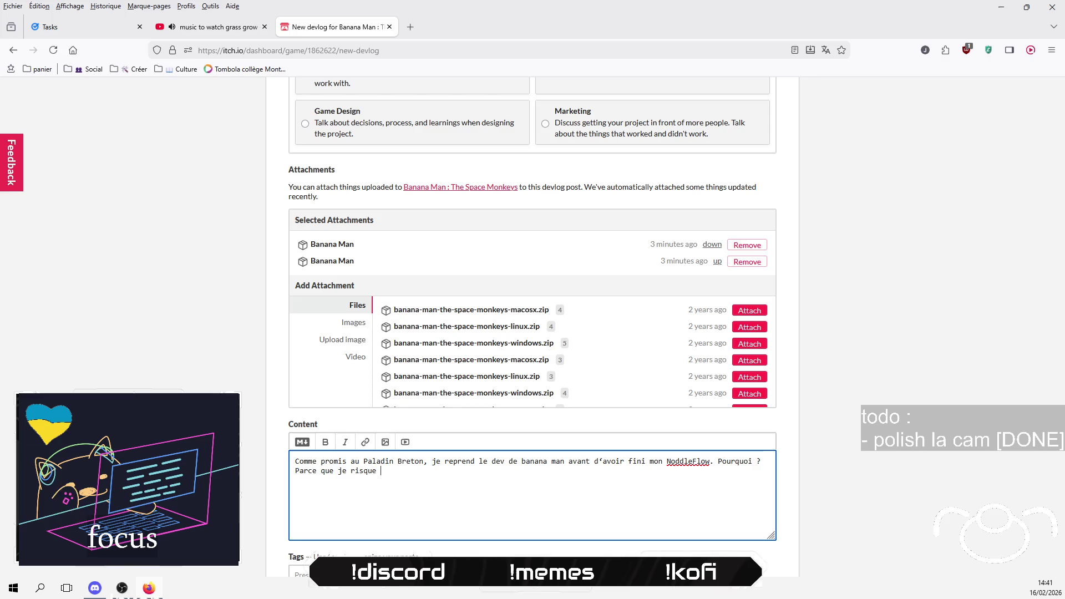
Step: Explain wanting to improve the tool before using it, ending 'Syndrome bien connu des devs.', then start 'Du coup voil'
{"action": "key", "text": "BackSpace"}
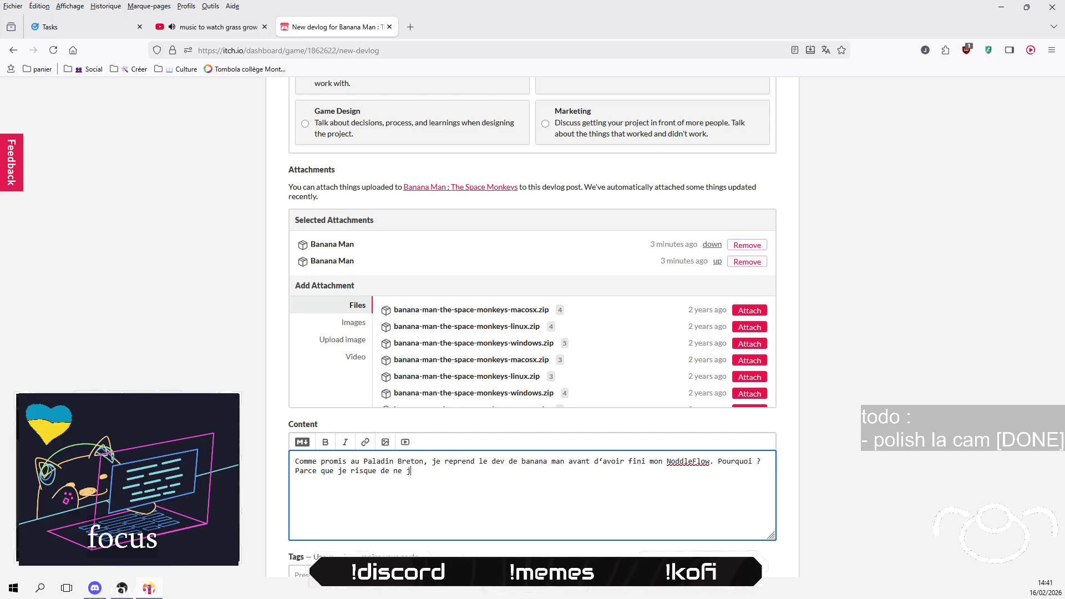
{"action": "type", "text": "amauis"}
{"action": "key", "text": "BackSpace"}
{"action": "key", "text": "BackSpace"}
{"action": "type", "text": "'y remettr"}
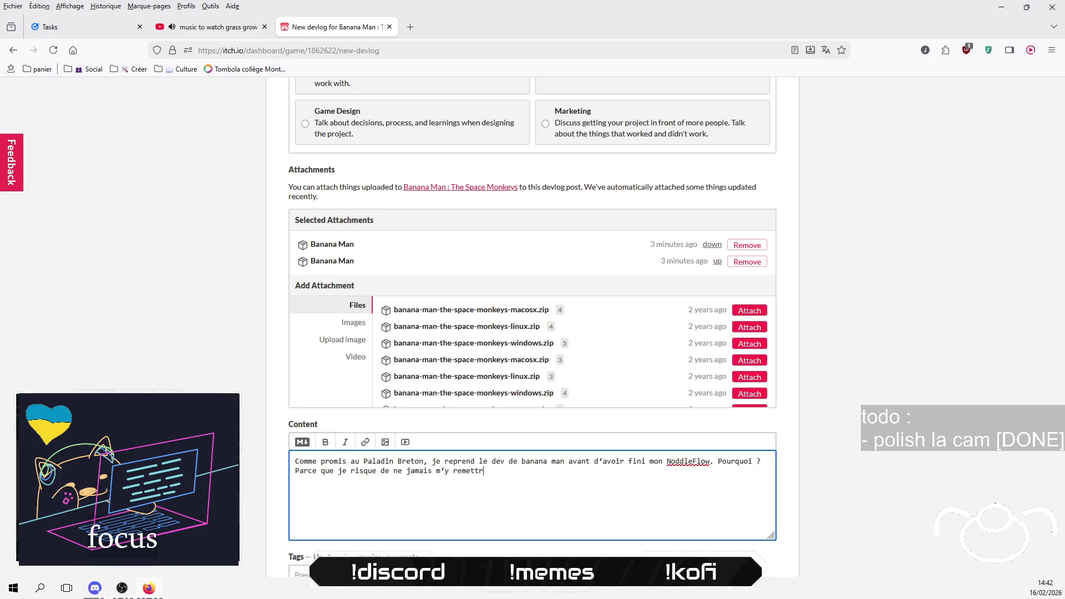
{"action": "type", "text": "e sion"}
{"action": "type", "text": "non "}
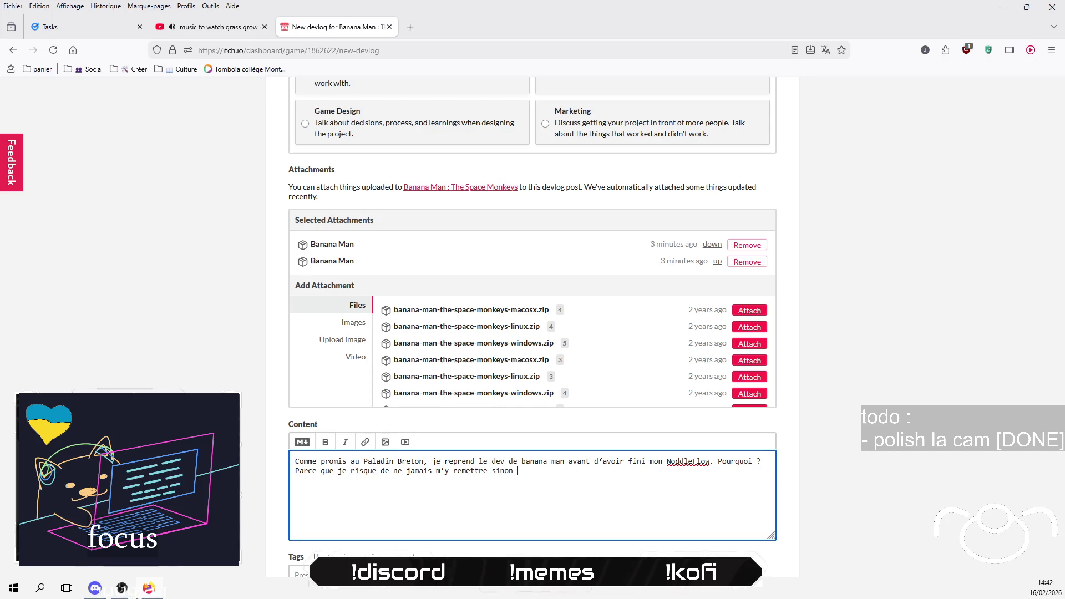
{"action": "type", "text": "carje voudras"}
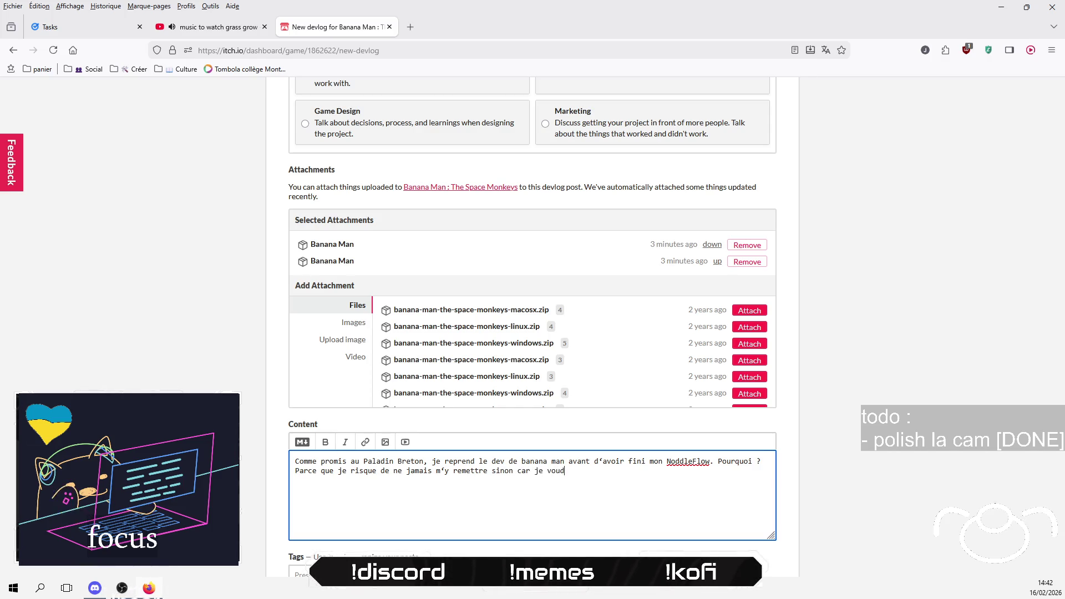
{"action": "key", "text": "BackSpace"}
{"action": "type", "text": "is tou"}
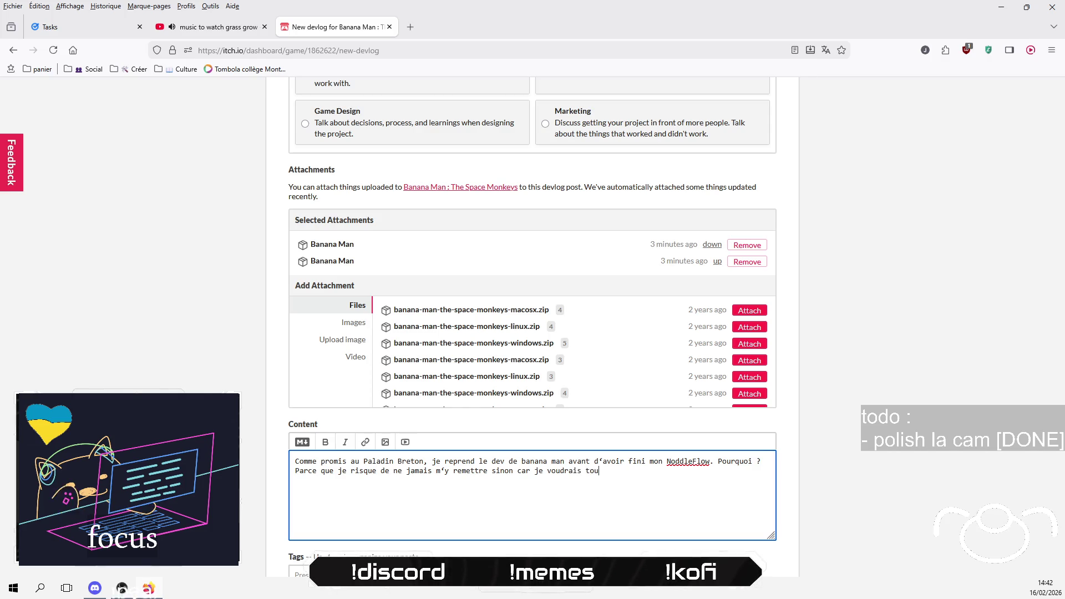
{"action": "type", "text": "j"}
{"action": "type", "text": "ours "}
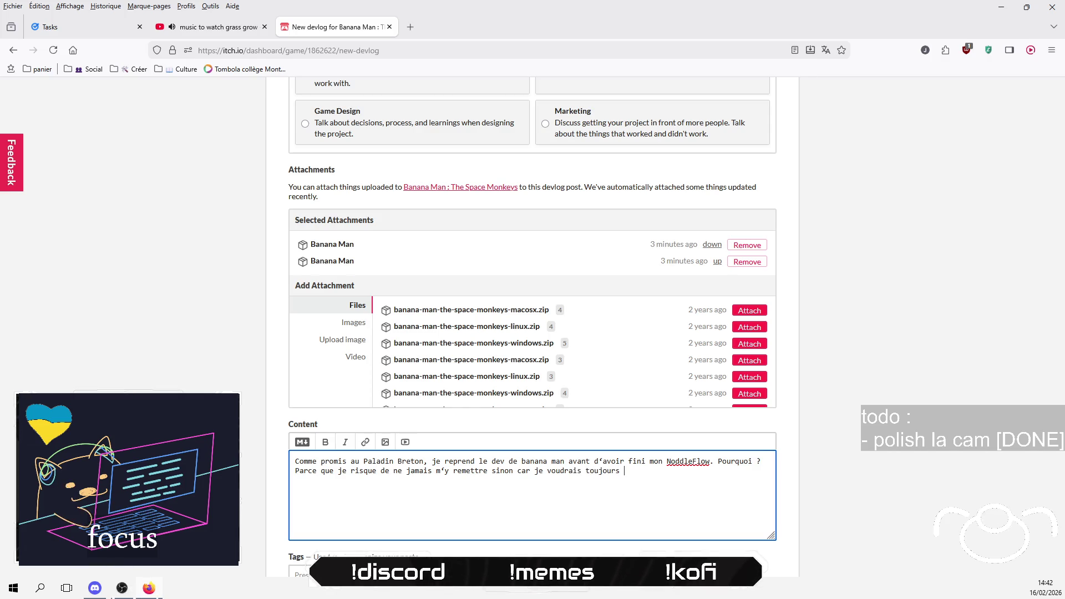
{"action": "type", "text": "amài"}
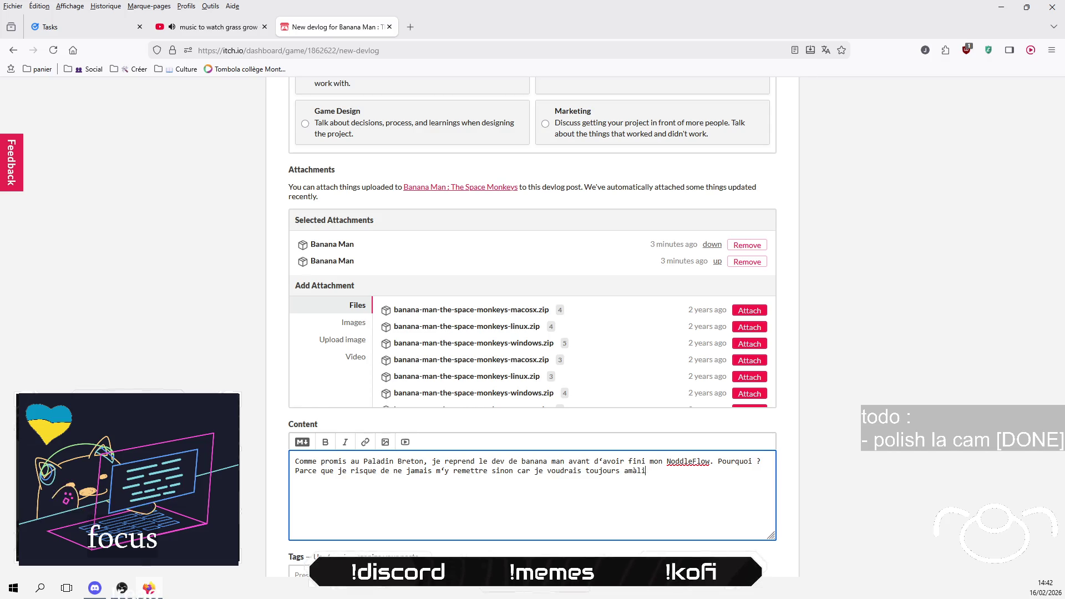
{"action": "type", "text": "liorer "}
{"action": "type", "text": "tool av"}
{"action": "type", "text": "e "}
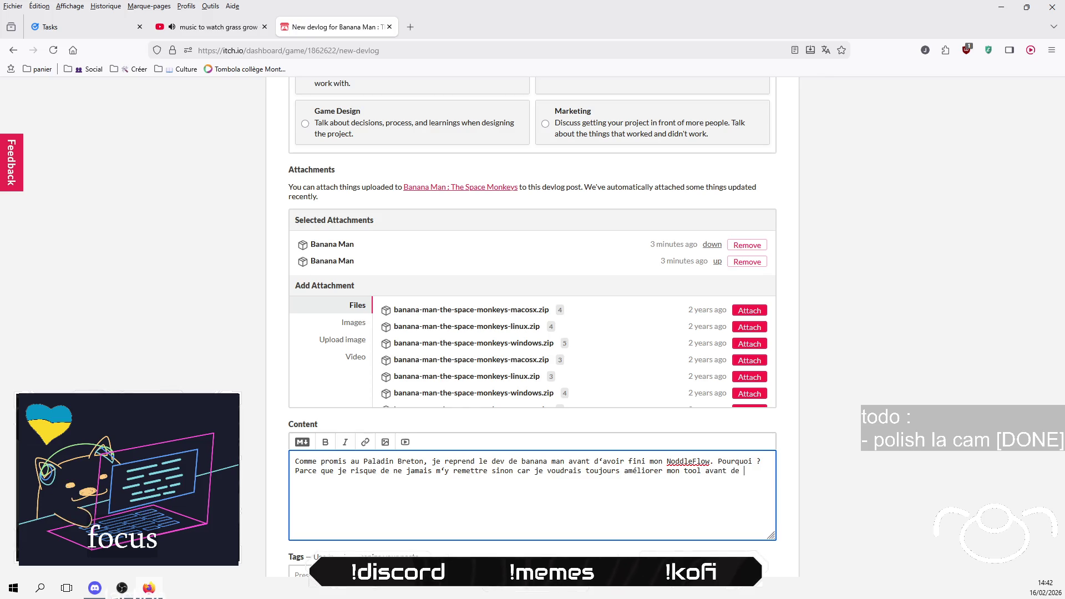
{"action": "type", "text": "liliser"}
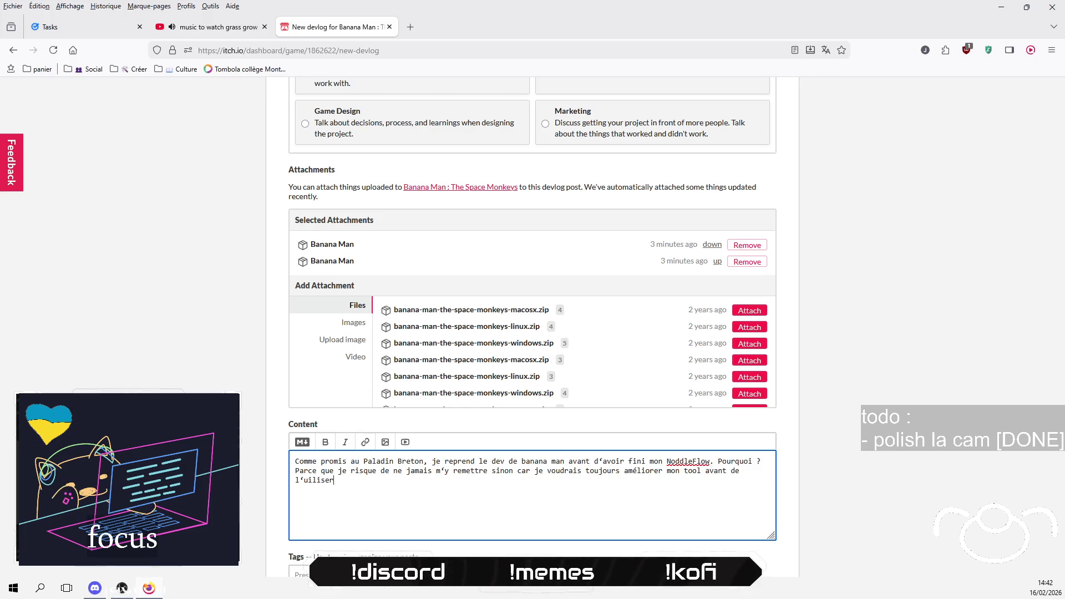
{"action": "key", "text": "Right"}
{"action": "key", "text": "Right"}
{"action": "key", "text": "Right"}
{"action": "type", "text": "t"}
{"action": "key", "text": "End"}
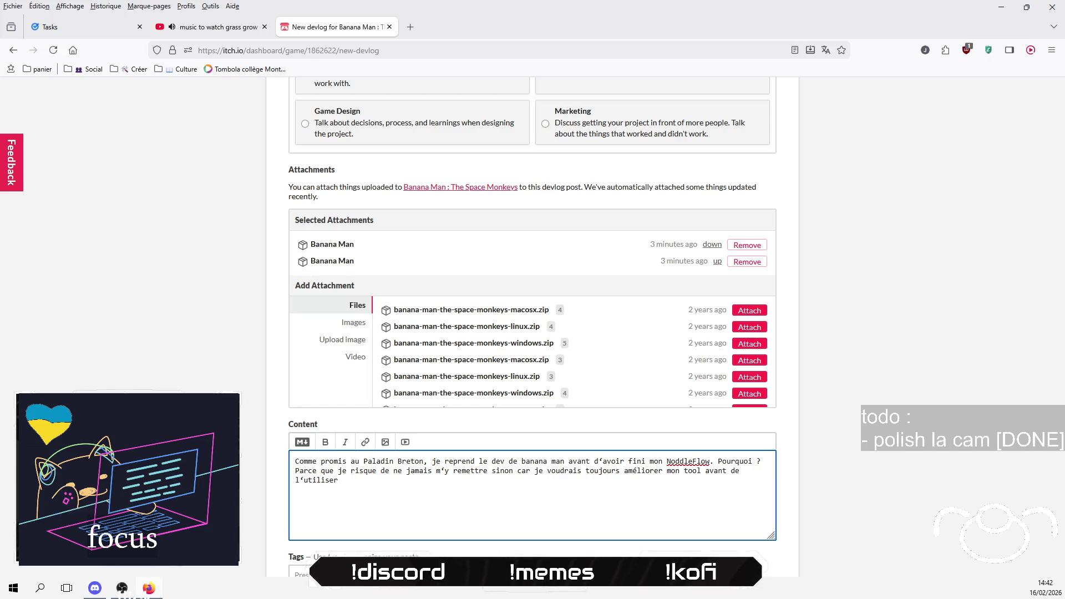
{"action": "type", "text": ". S"}
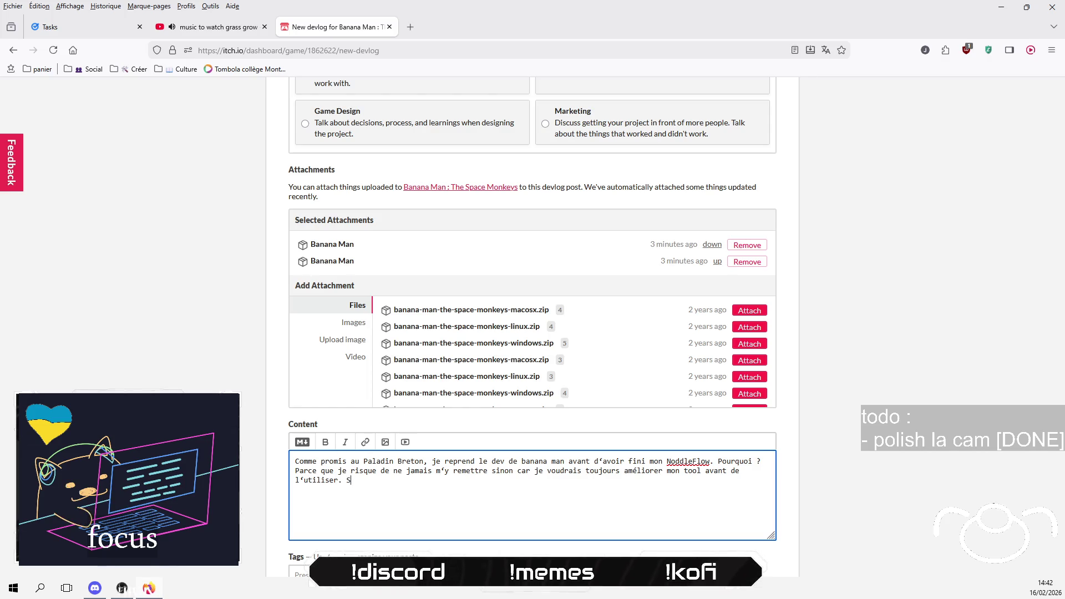
{"action": "type", "text": "nyndr"}
{"action": "type", "text": "ome buen"}
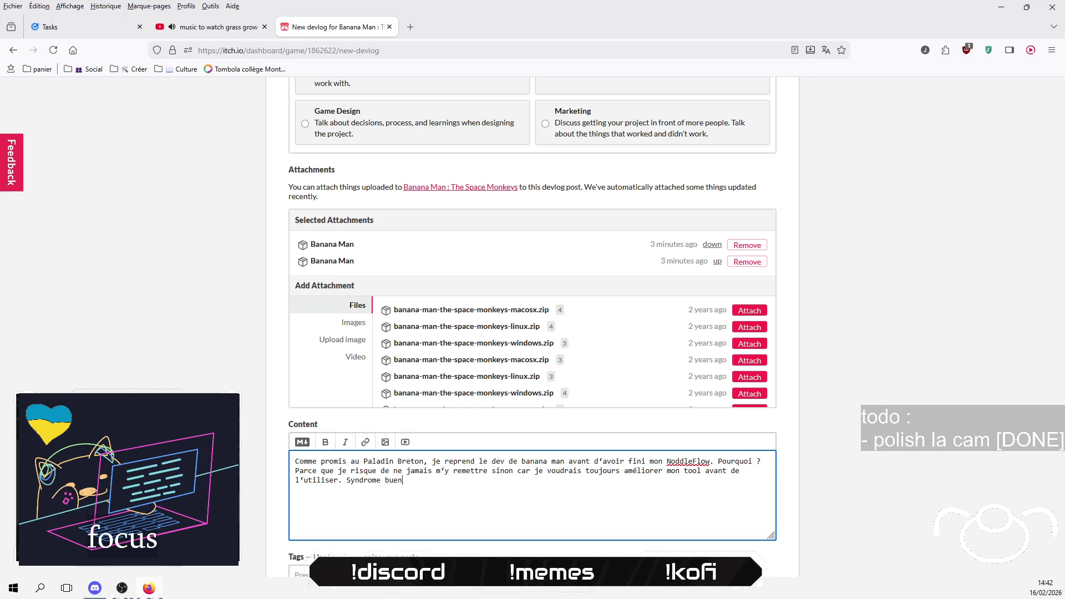
{"action": "type", "text": "ien com"}
{"action": "type", "text": "nnu des devs"}
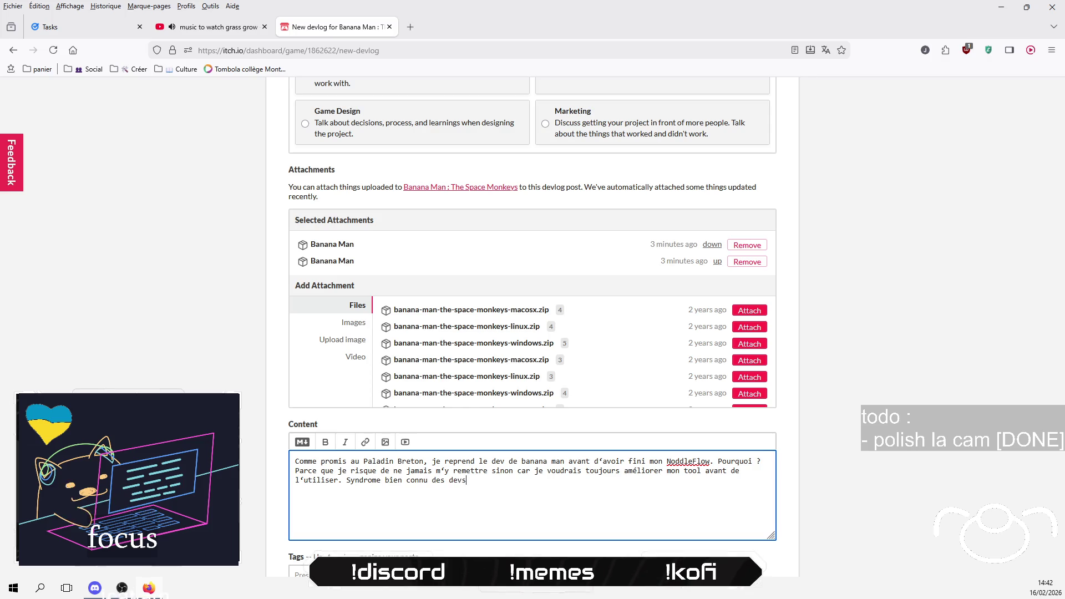
{"action": "type", "text": "."}
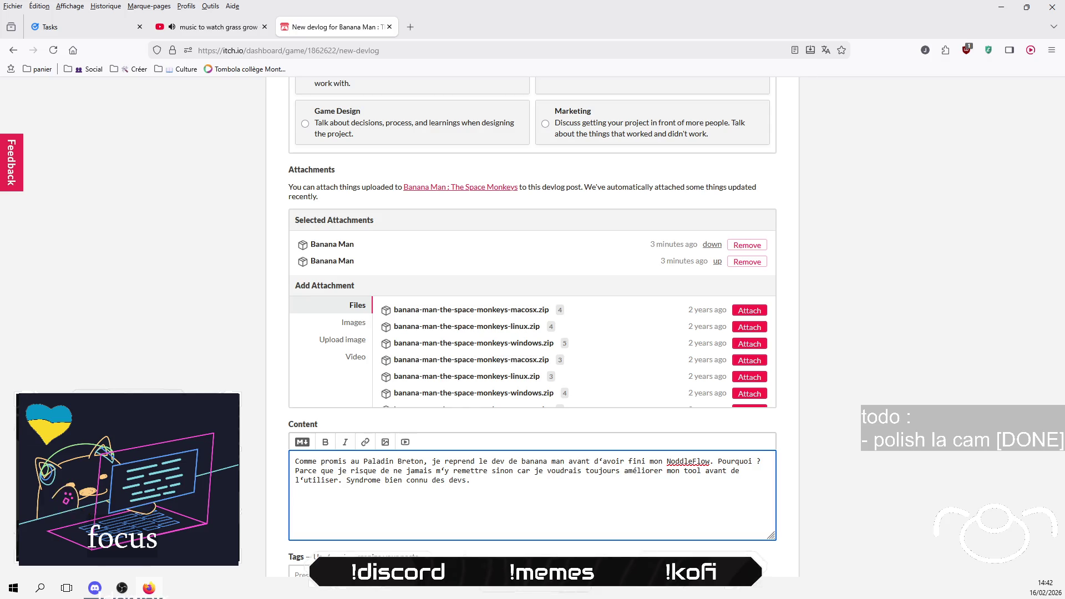
{"action": "key", "text": "Return"}
{"action": "key", "text": "Return"}
{"action": "type", "text": "Du coup voil"}
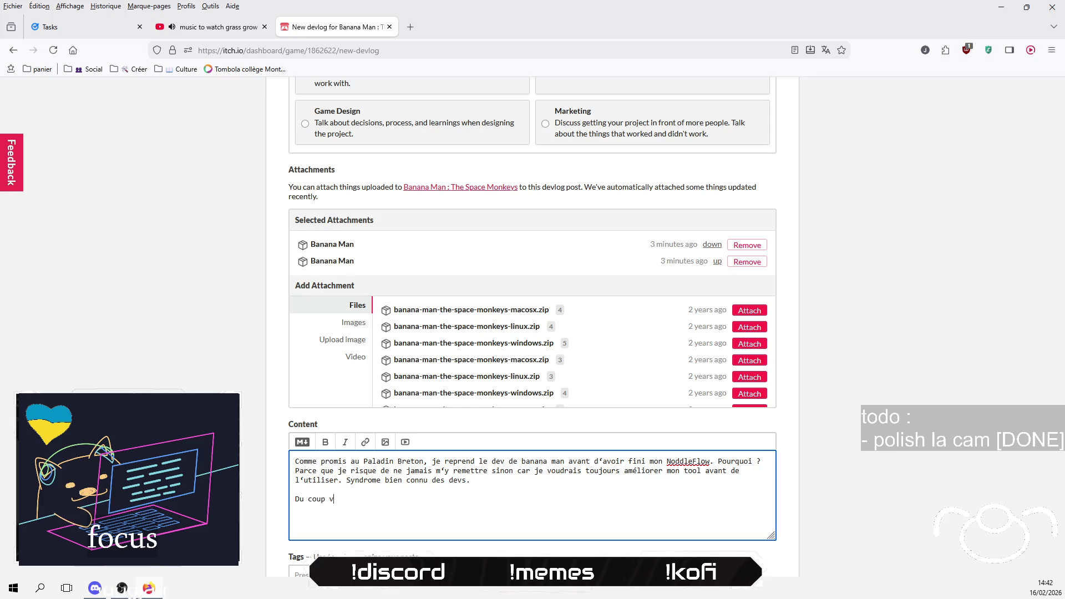
Step: Write 'rien de révolutionnaire quand même ! Cinemachine a disparu du projet' with Cinemachine in its own paragraph
{"action": "key", "text": "BackSpace"}
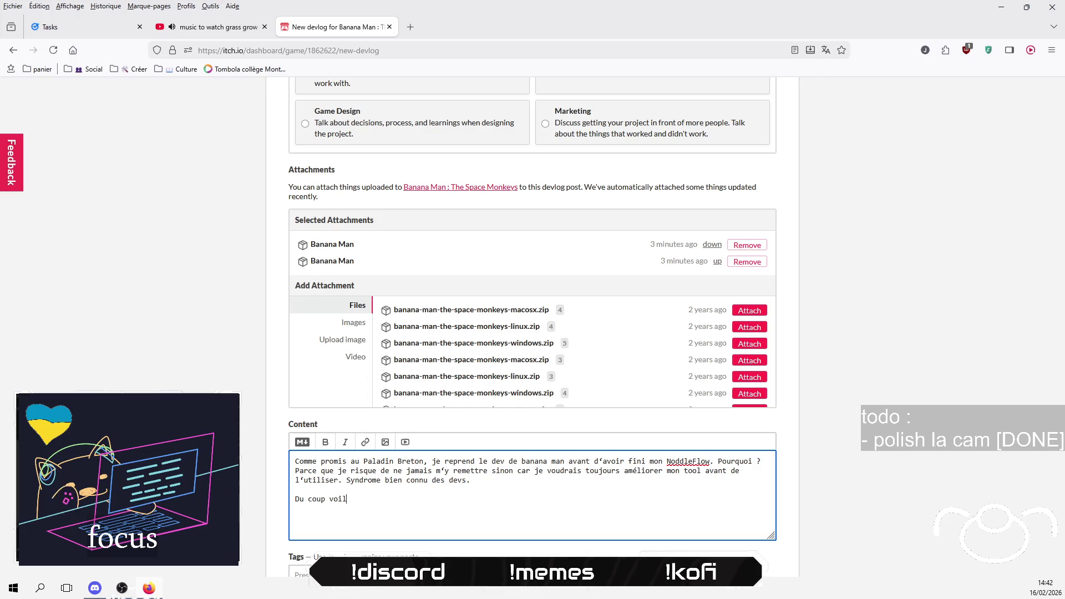
{"action": "type", "text": "à, rien de révo"}
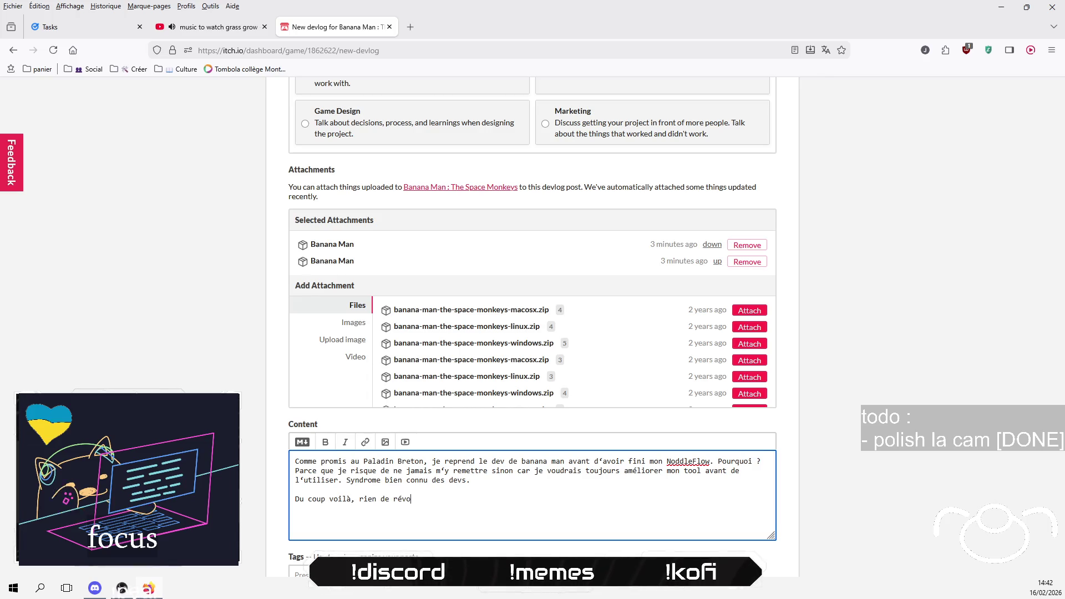
{"action": "type", "text": "l"}
{"action": "type", "text": "utionna"}
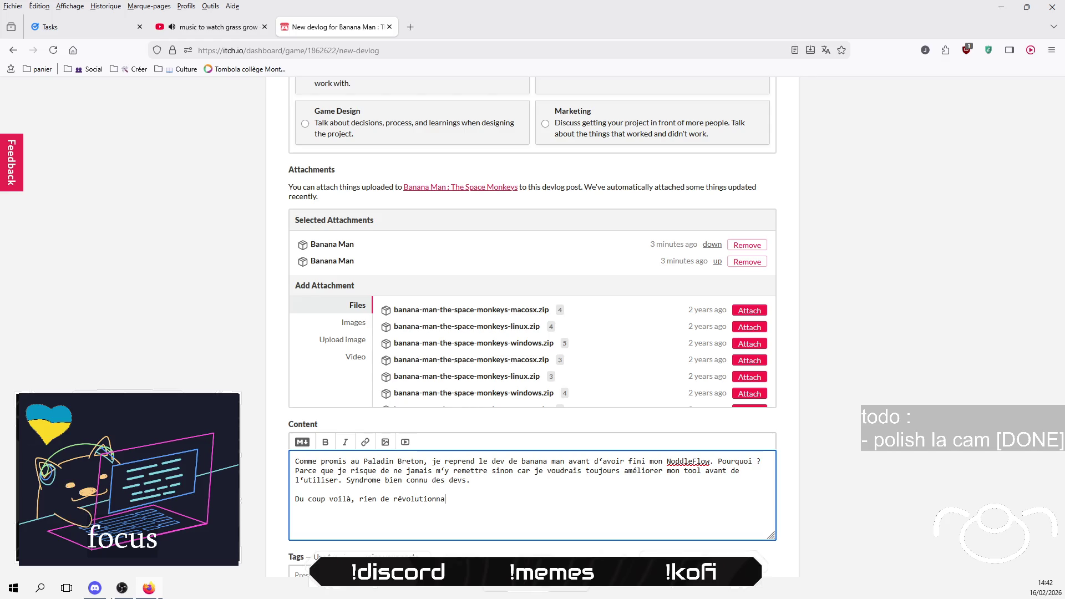
{"action": "type", "text": "irema"}
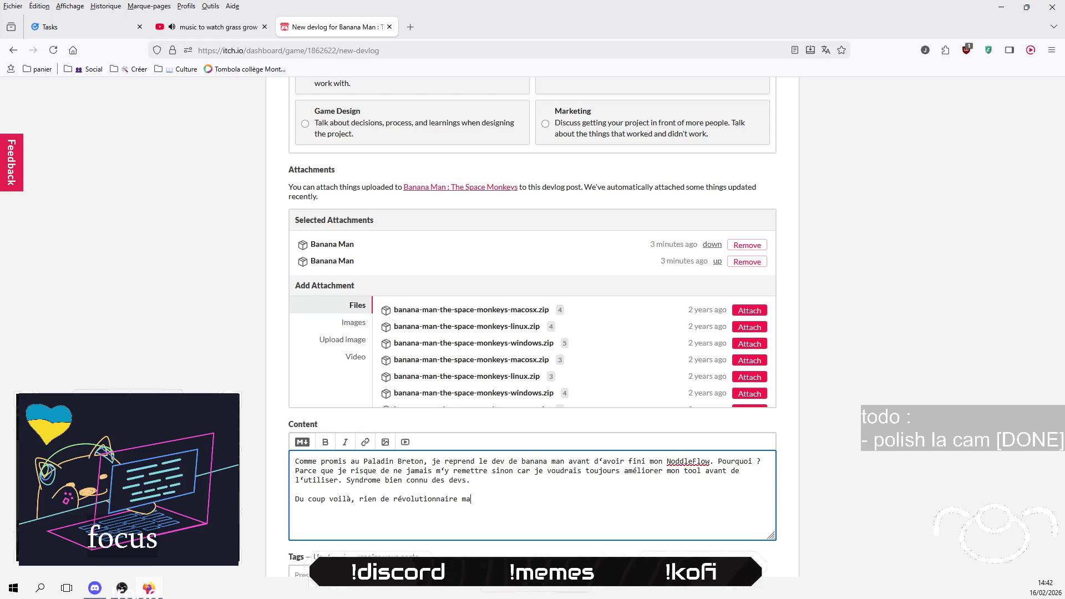
{"action": "type", "text": "is quand me"}
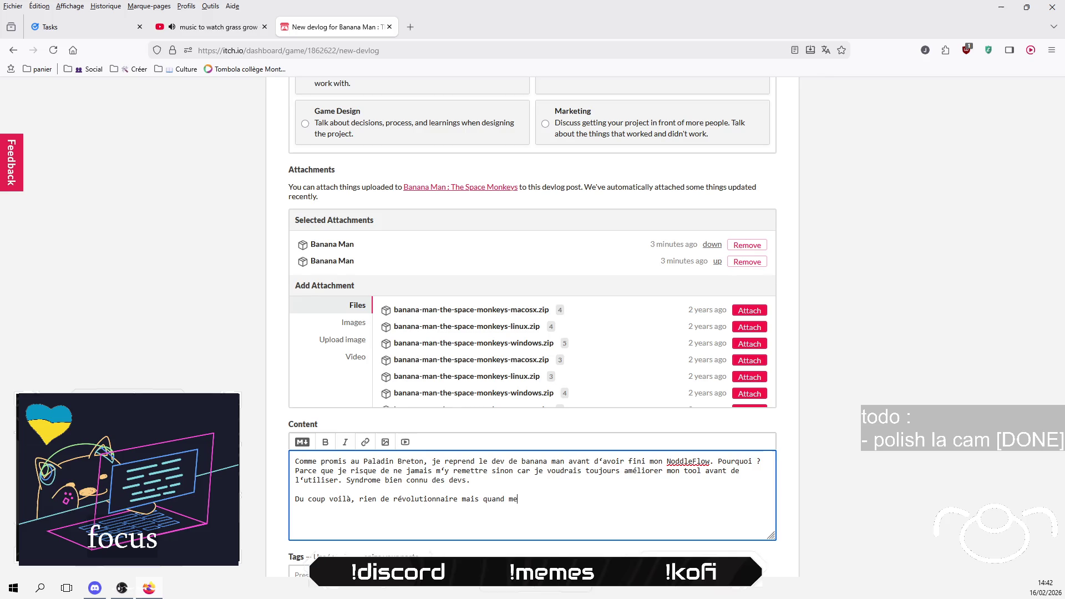
{"action": "key", "text": "BackSpace"}
{"action": "type", "text": "ême"}
{"action": "type", "text": "! "}
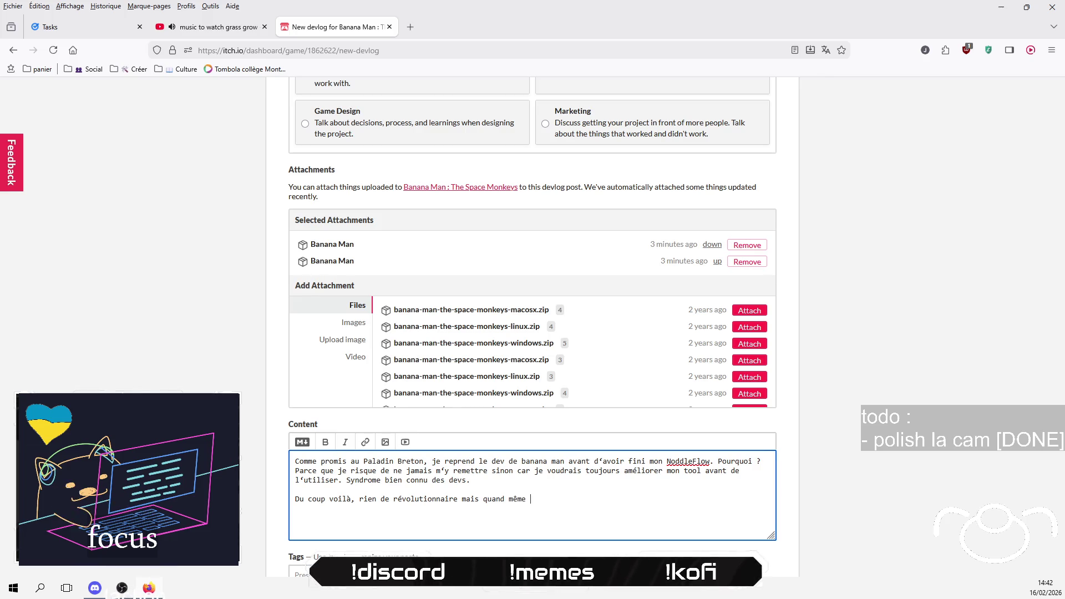
{"action": "type", "text": "C"}
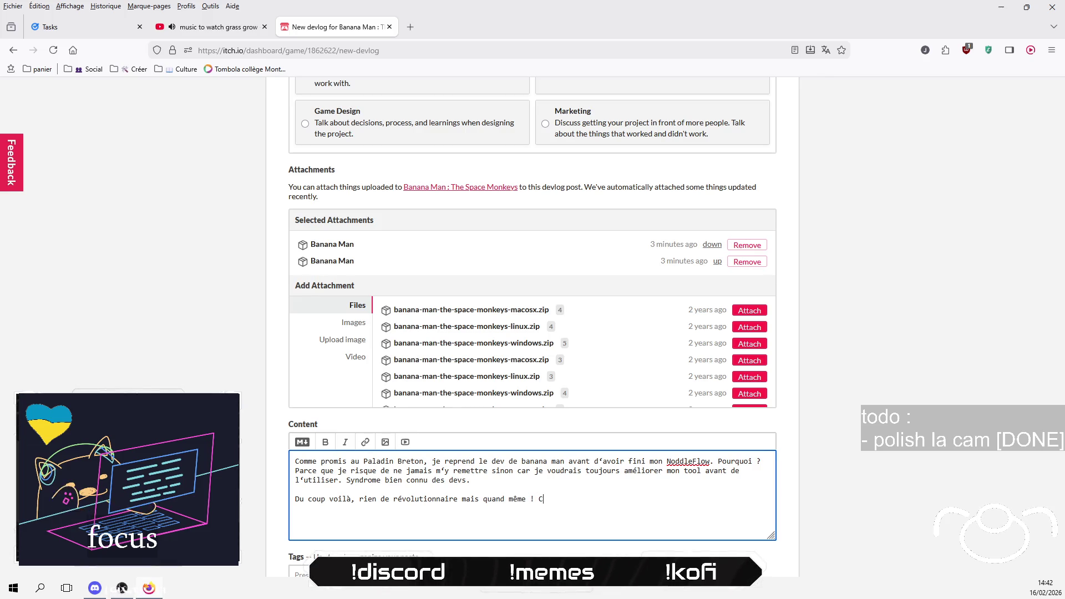
{"action": "type", "text": "inémac"}
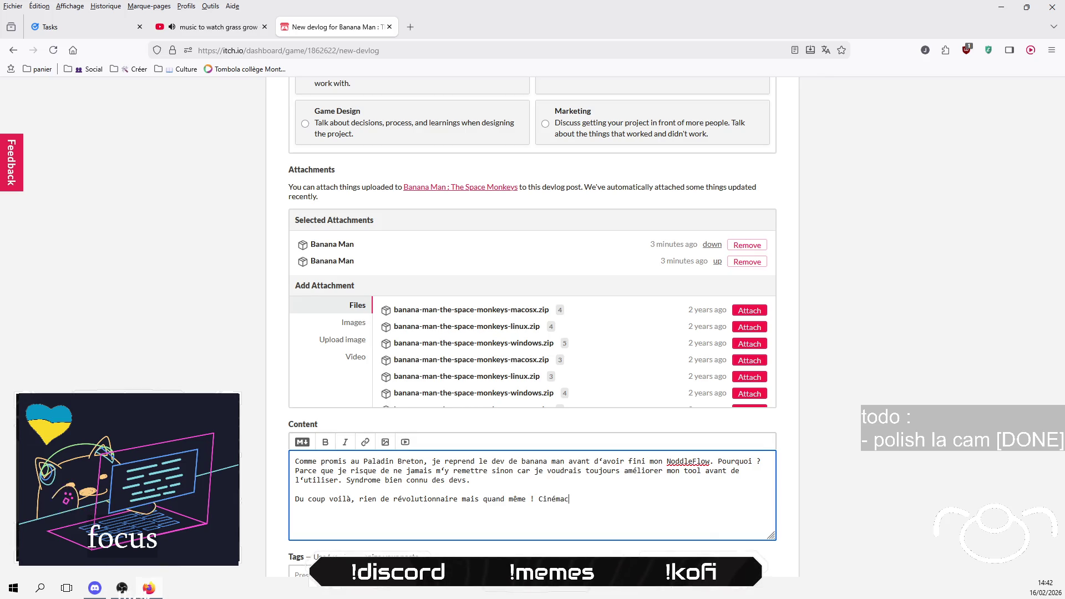
{"action": "type", "text": "hine a"}
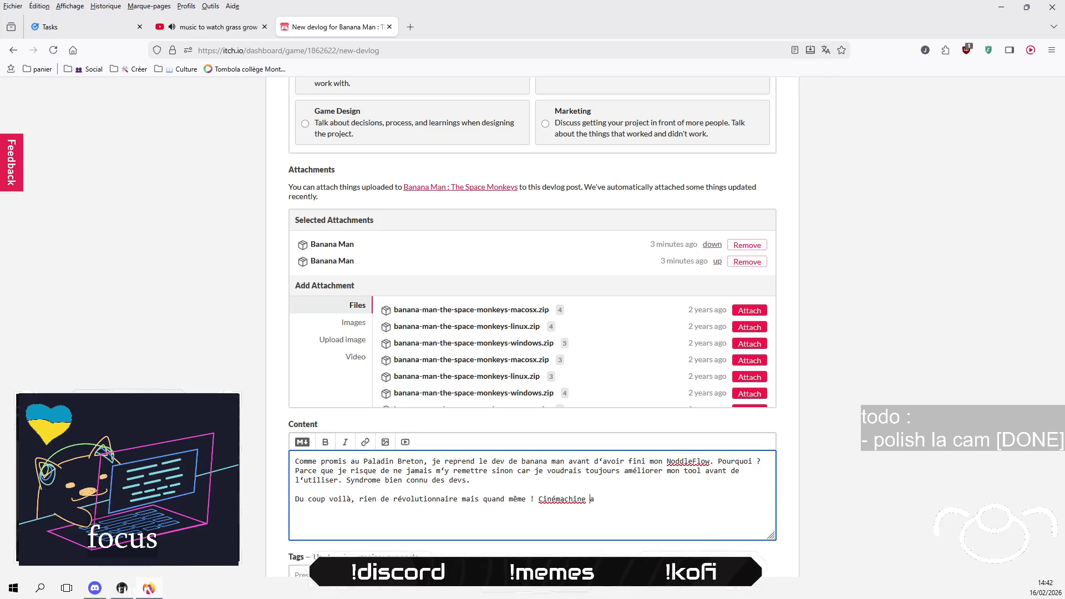
{"action": "key", "text": "BackSpace"}
{"action": "key", "text": "BackSpace"}
{"action": "key", "text": "BackSpace"}
{"action": "type", "text": "emachine a d"}
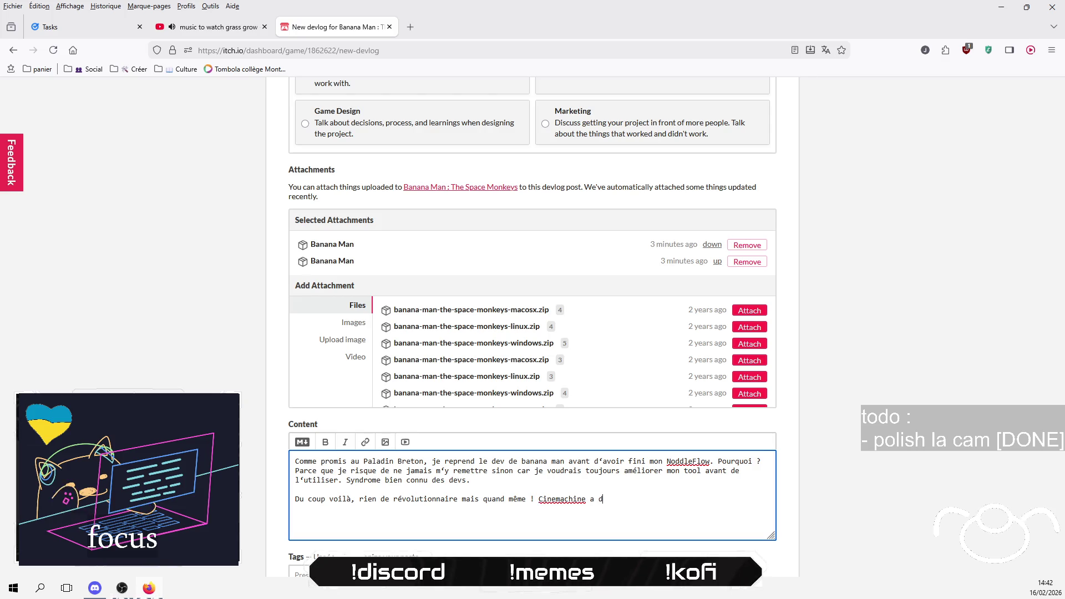
{"action": "type", "text": "isparu du proje"}
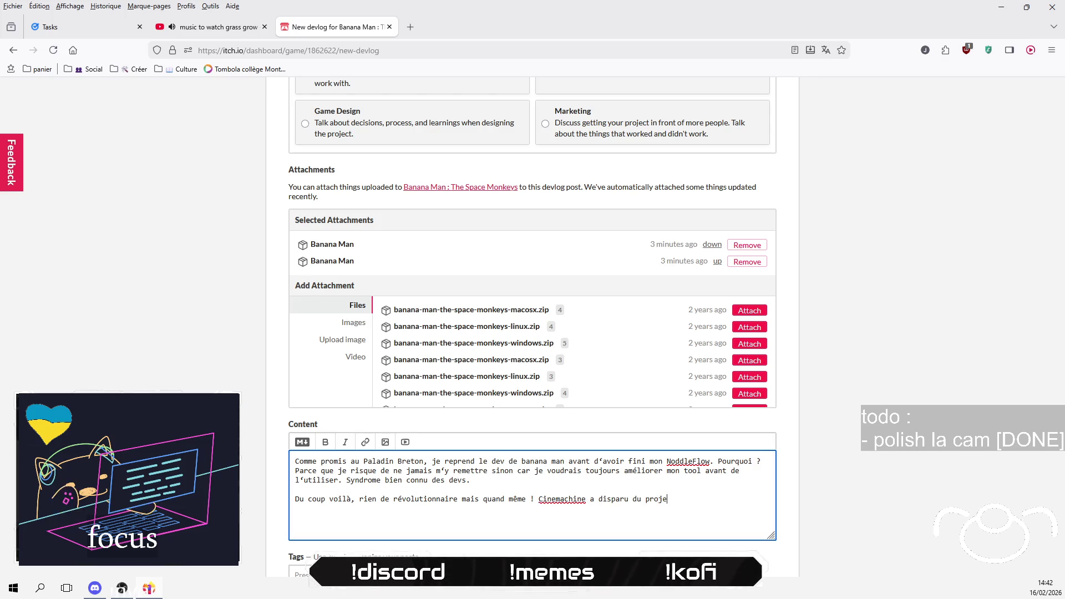
{"action": "type", "text": "t"}
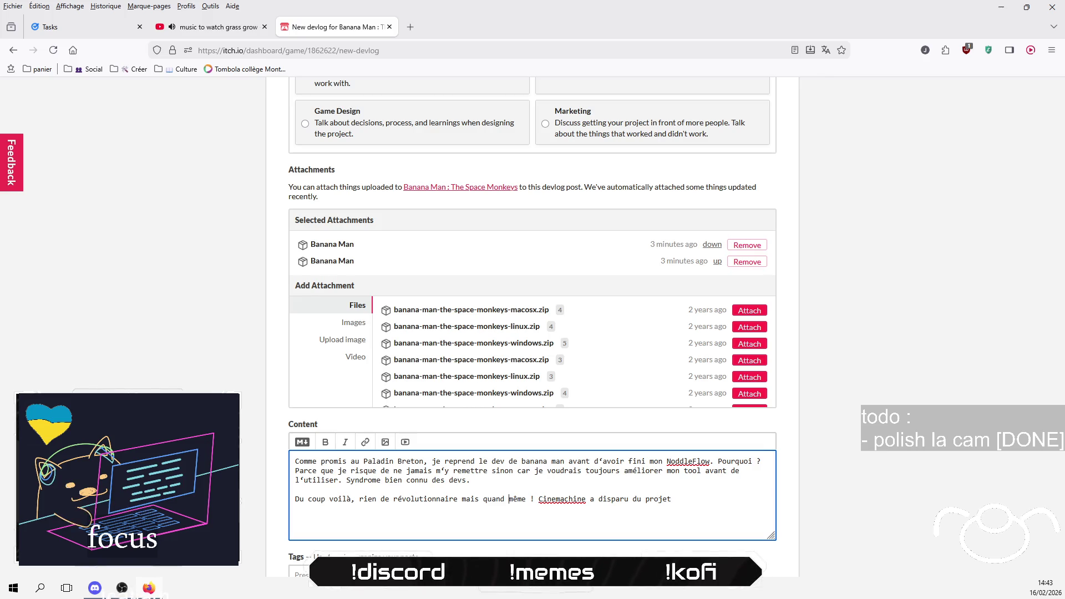
{"action": "left_click", "coordinate": [534, 499]}
{"action": "key", "text": "Return"}
{"action": "key", "text": "Return"}
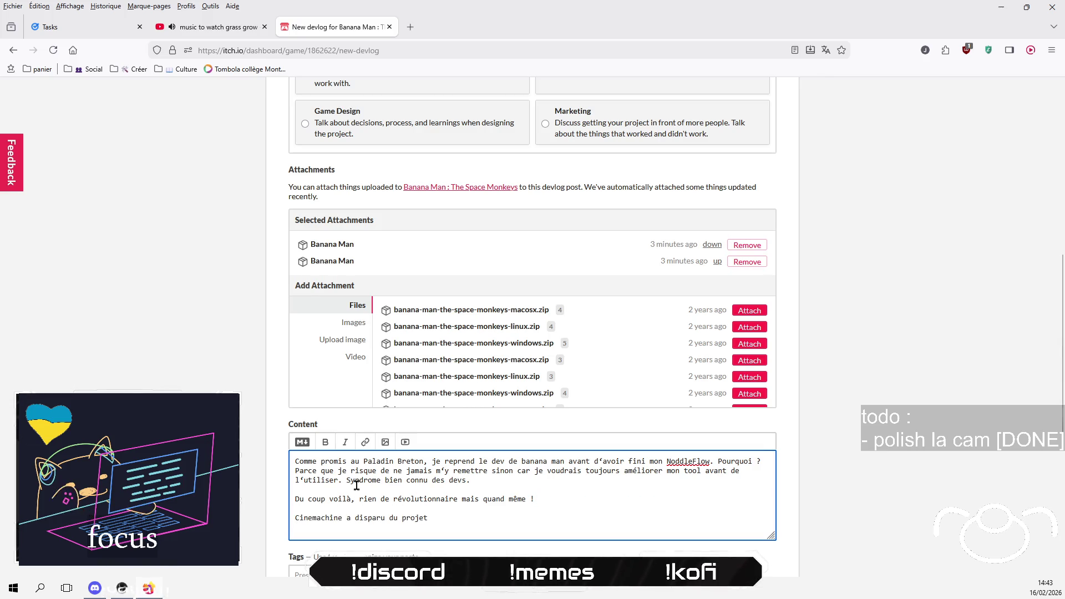
Step: Add a bullet: Cinemachine too complex, camera to be refined with double orbital and working collisions
{"action": "scroll", "coordinate": [355, 488], "scroll_direction": "down", "scroll_amount": 2}
{"action": "left_click", "coordinate": [301, 329]}
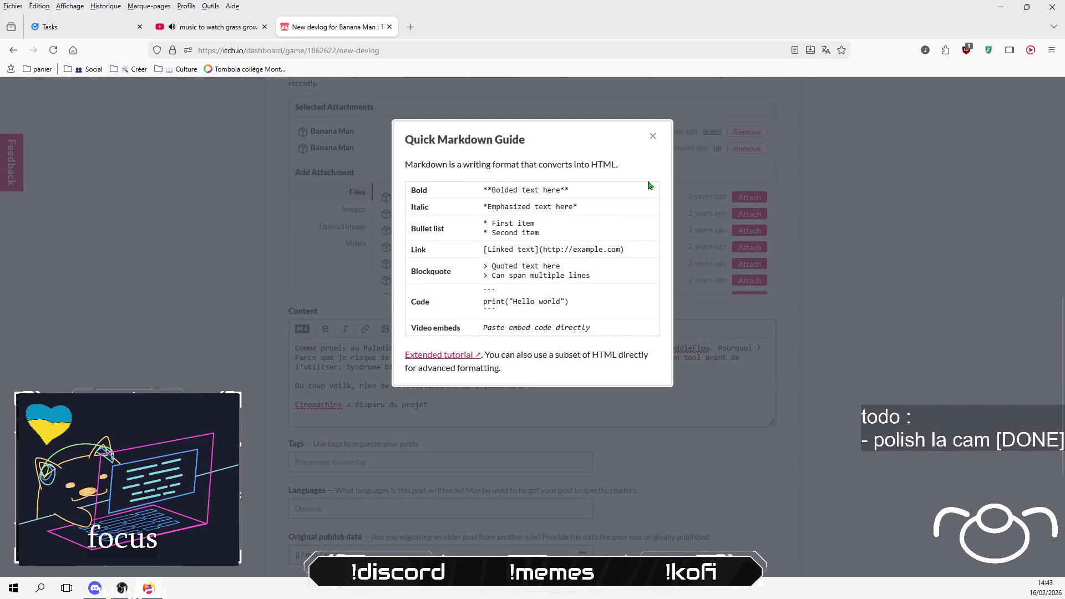
{"action": "left_click", "coordinate": [653, 136]}
{"action": "left_click", "coordinate": [537, 394]}
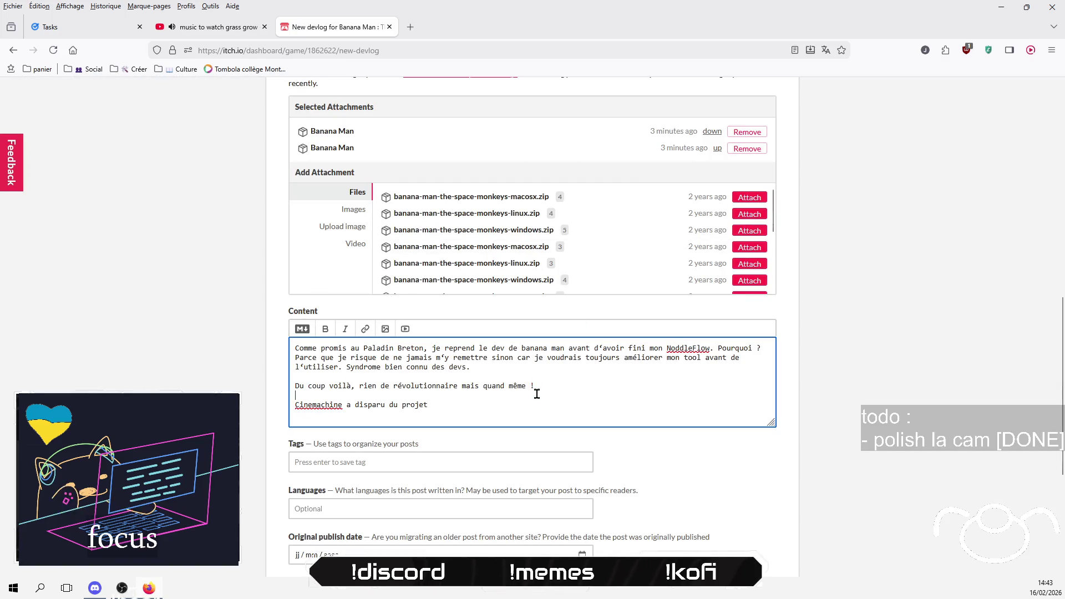
{"action": "type", "text": "* "}
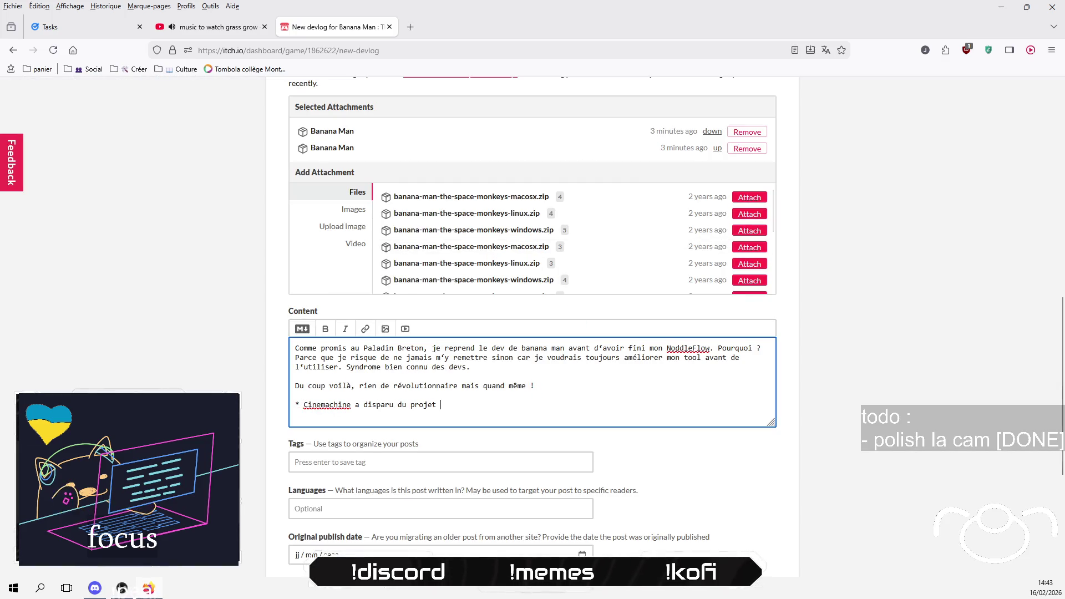
{"action": "type", "text": "car devenu "}
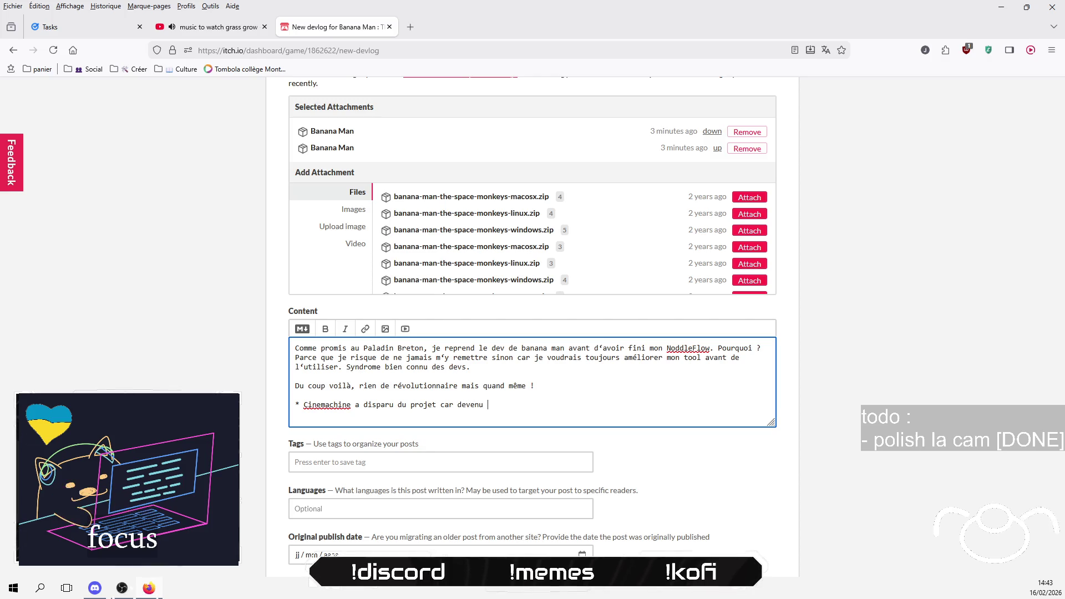
{"action": "type", "text": "trop complexe"}
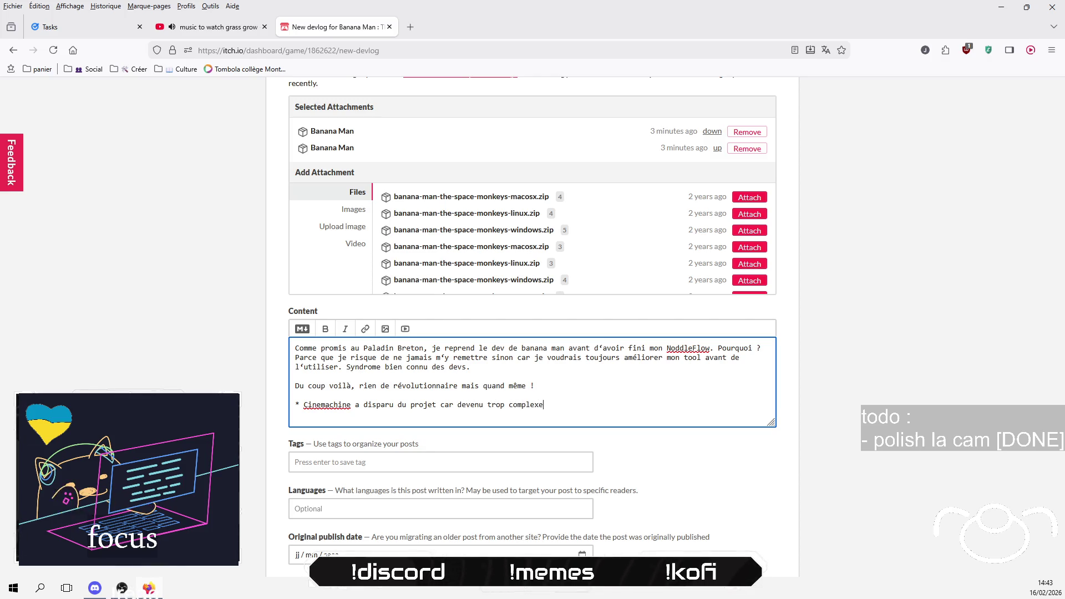
{"action": "type", "text": ", la camera"}
{"action": "type", "text": " de "}
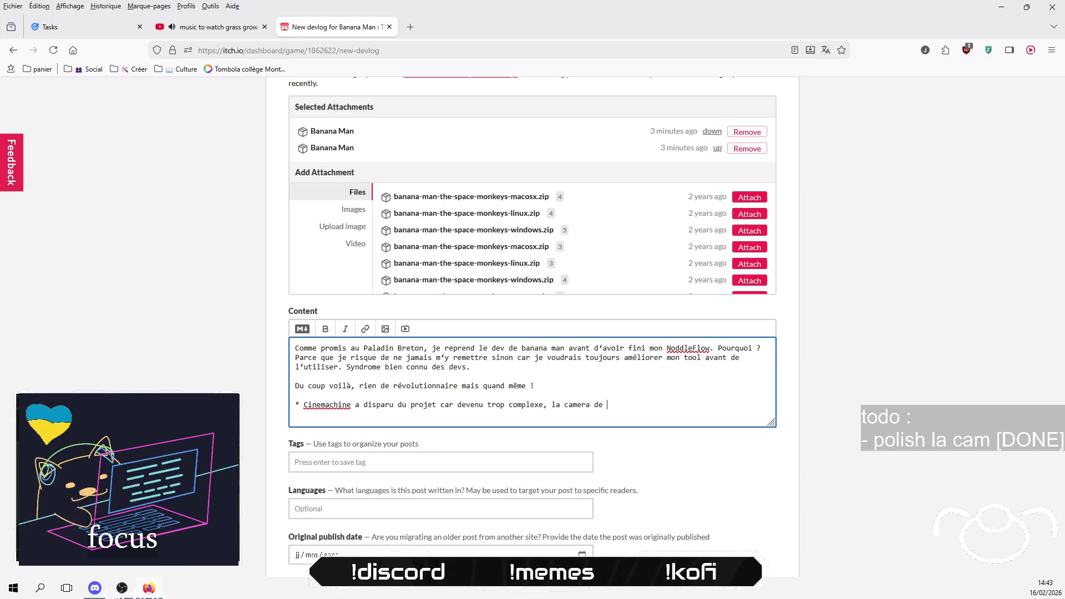
{"action": "type", "text": "banman est u"}
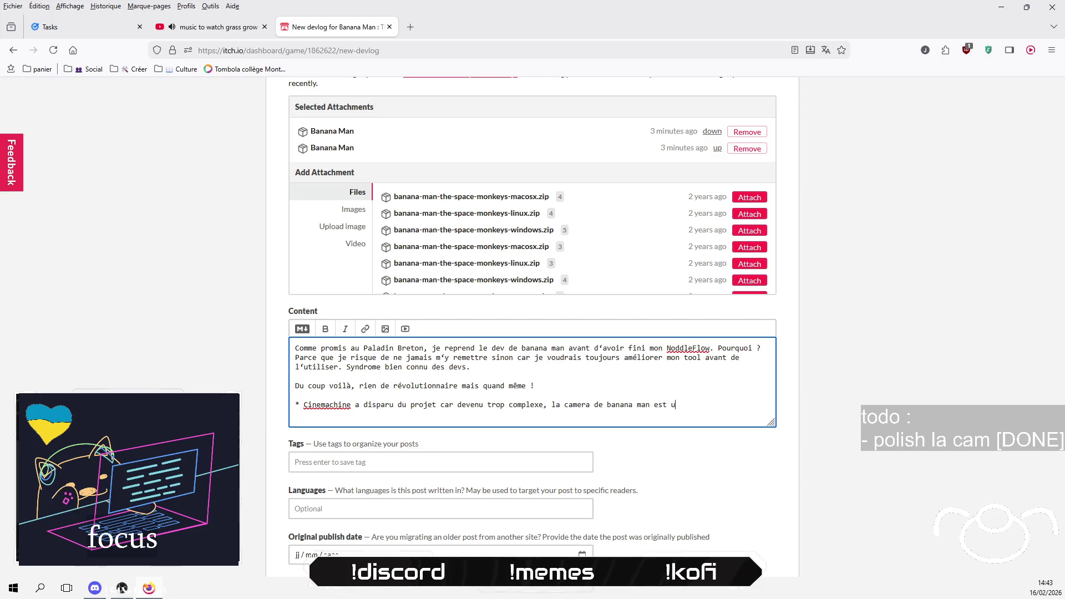
{"action": "type", "text": "u p"}
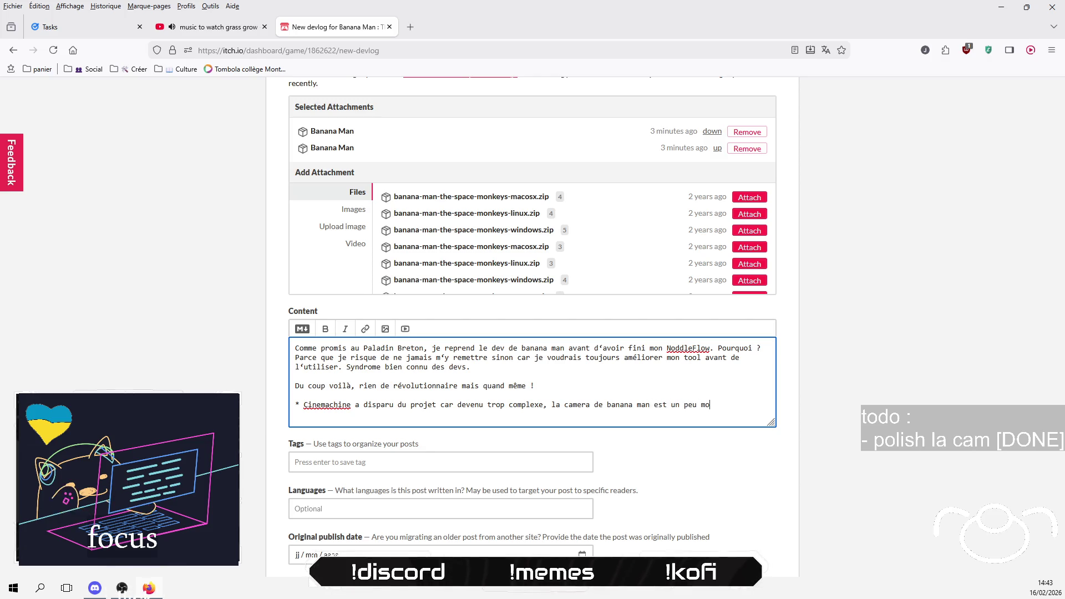
{"action": "type", "text": "ins bien mais elle"}
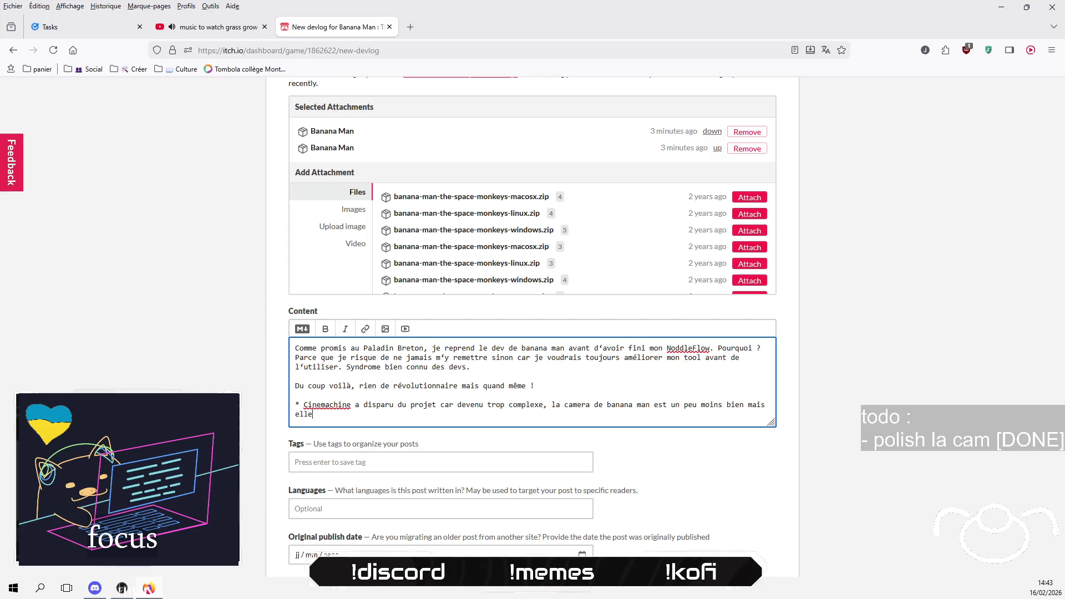
{"action": "type", "text": " va se rafiner av"}
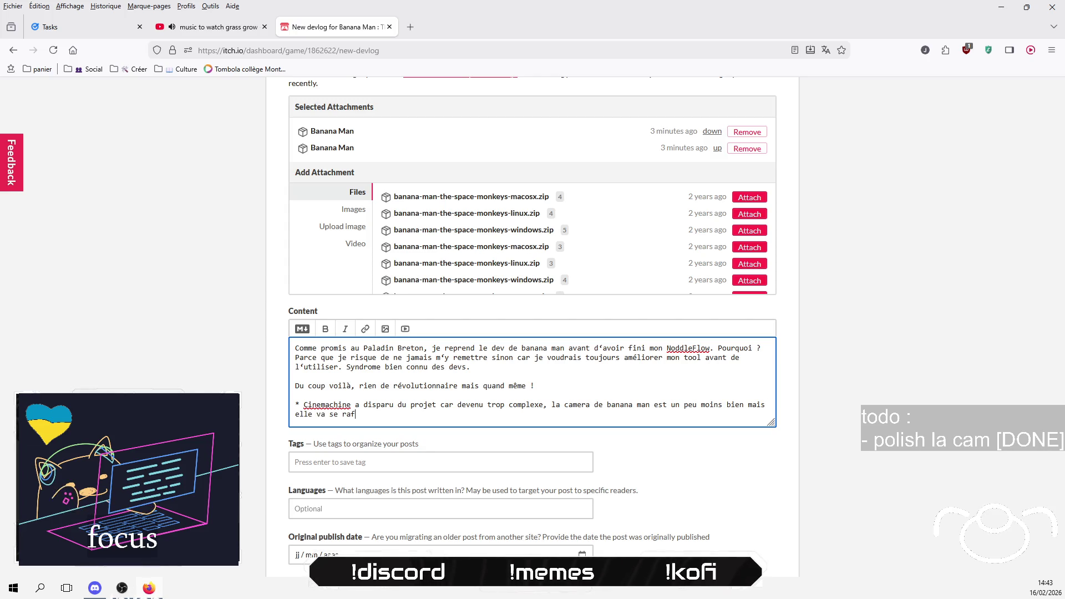
{"action": "type", "text": "ec le tem"}
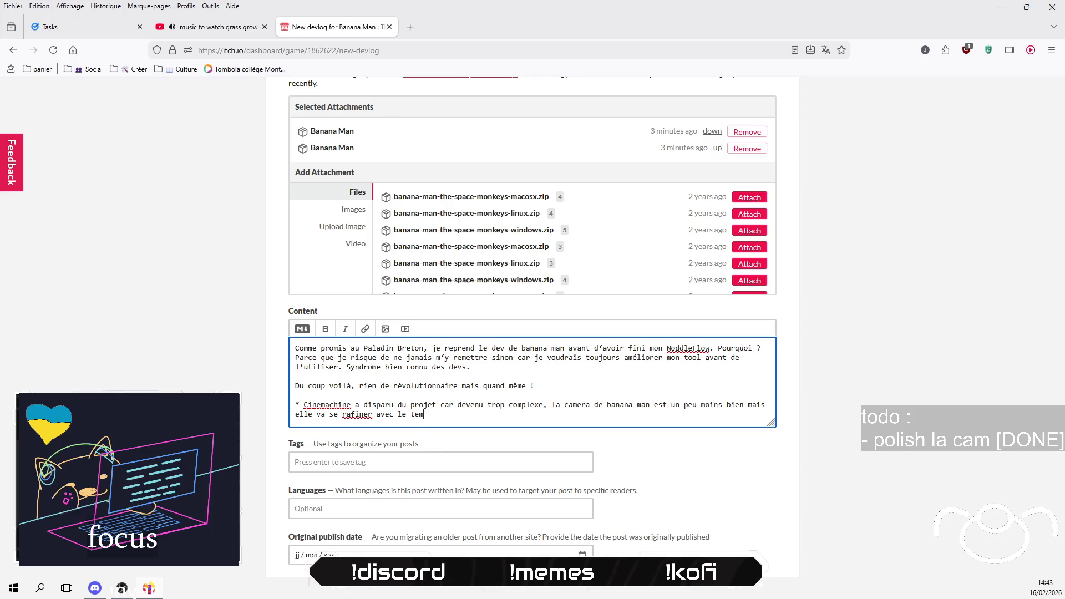
{"action": "type", "text": "ps ("}
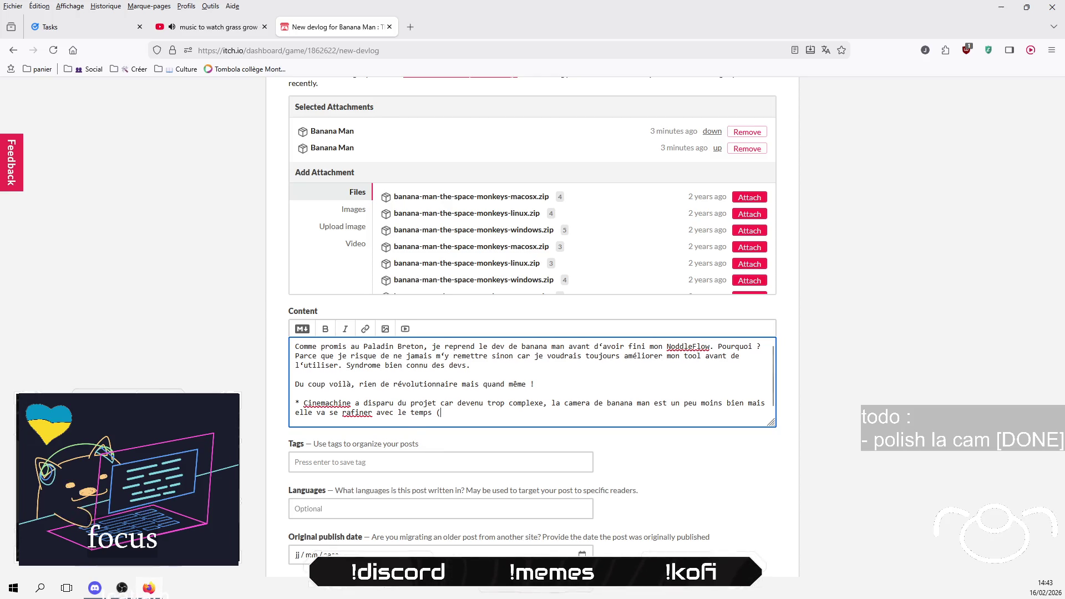
{"action": "type", "text": "i"}
{"action": "key", "text": "BackSpace"}
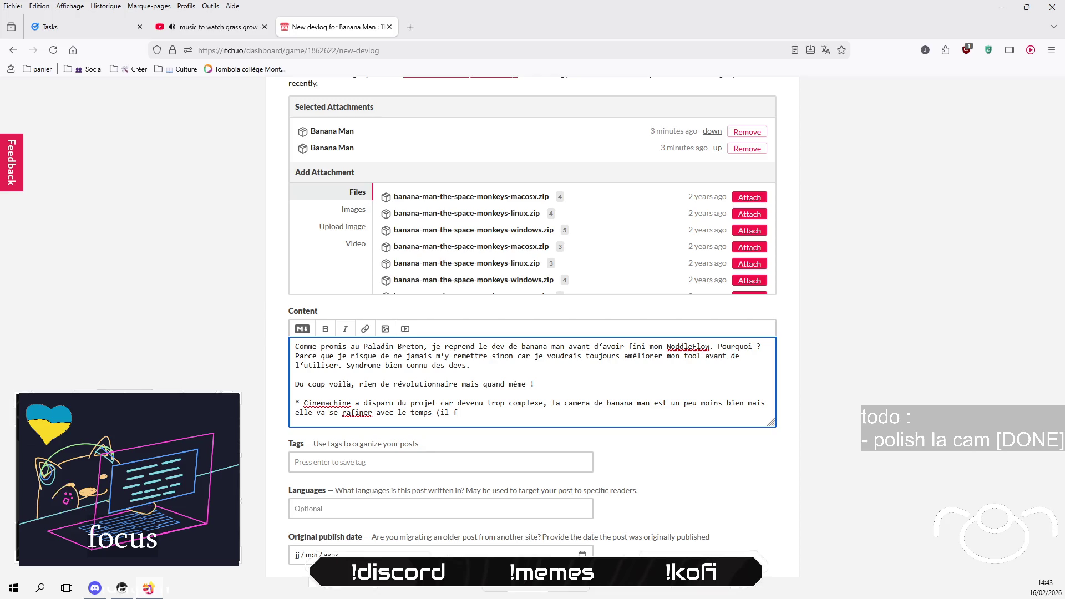
{"action": "type", "text": "me faut une doubl"}
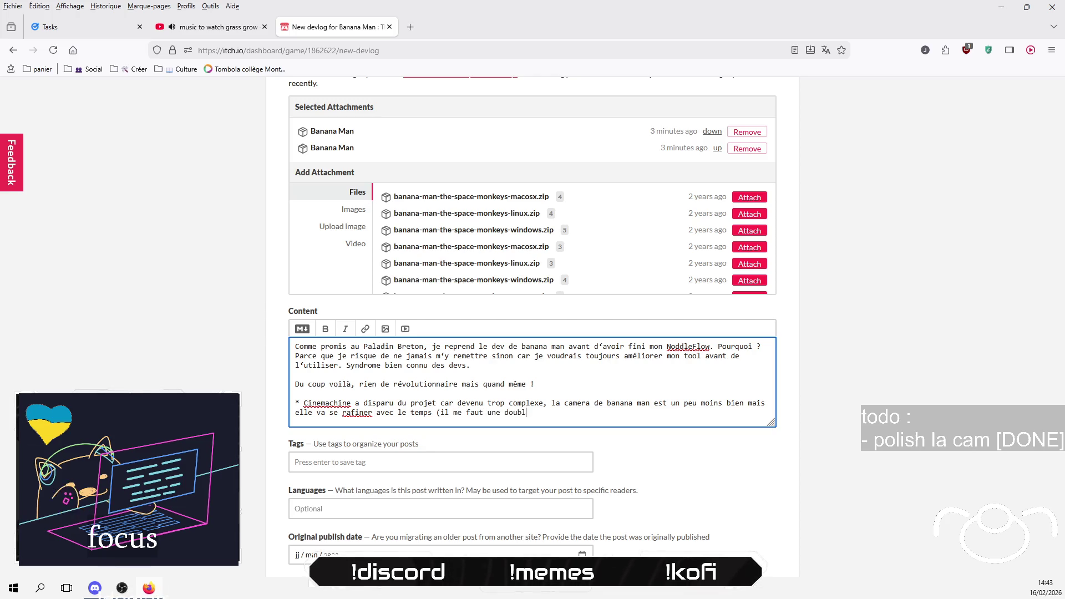
{"action": "type", "text": "e orbitale"}
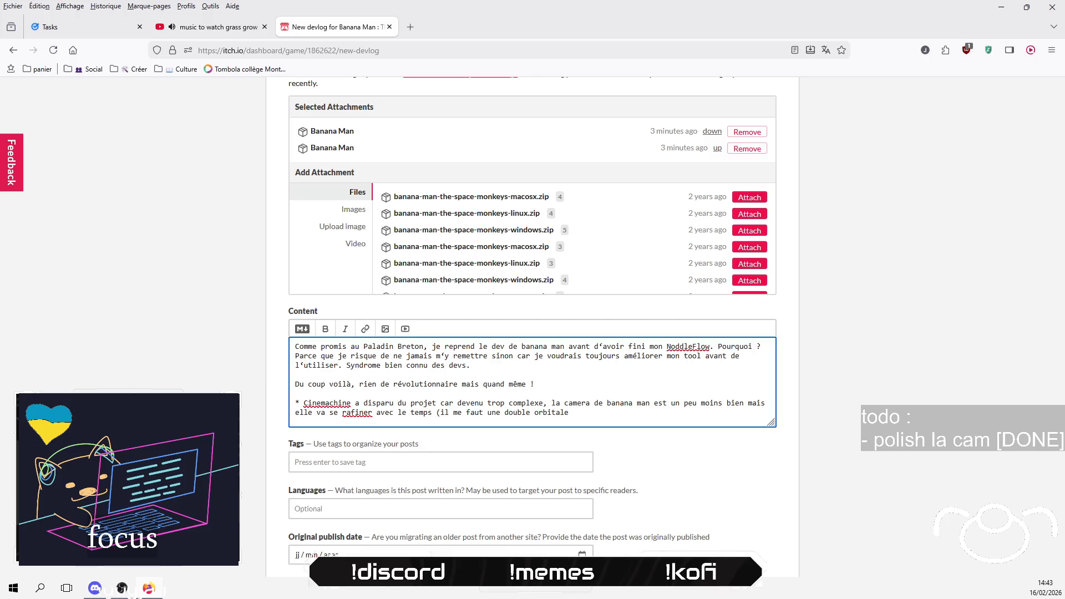
{"action": "type", "text": ")"}
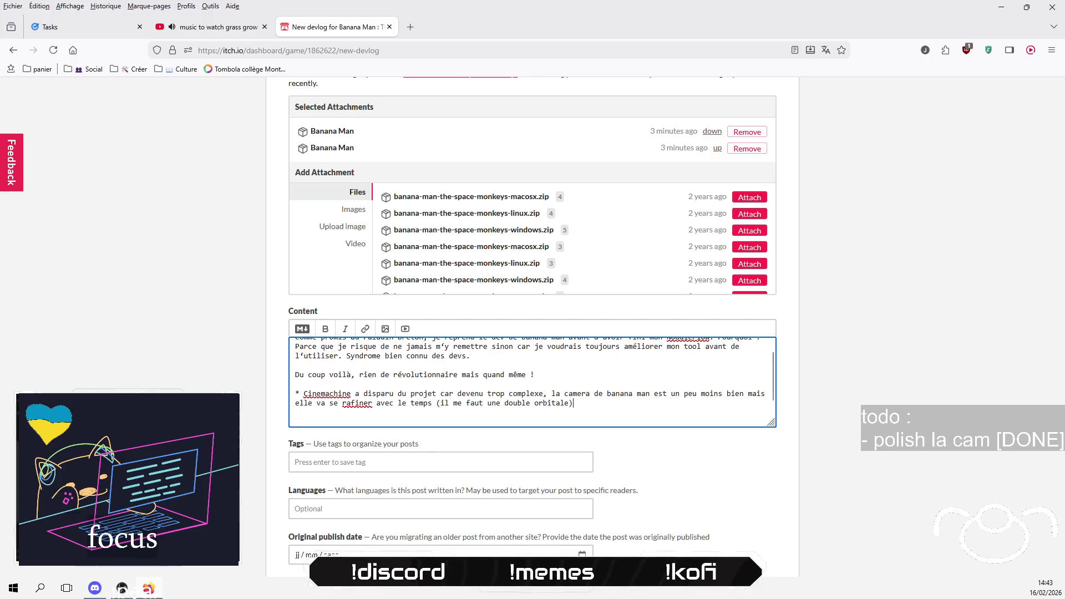
{"action": "key", "text": "Left"}
{"action": "type", "text": "et tant qu"}
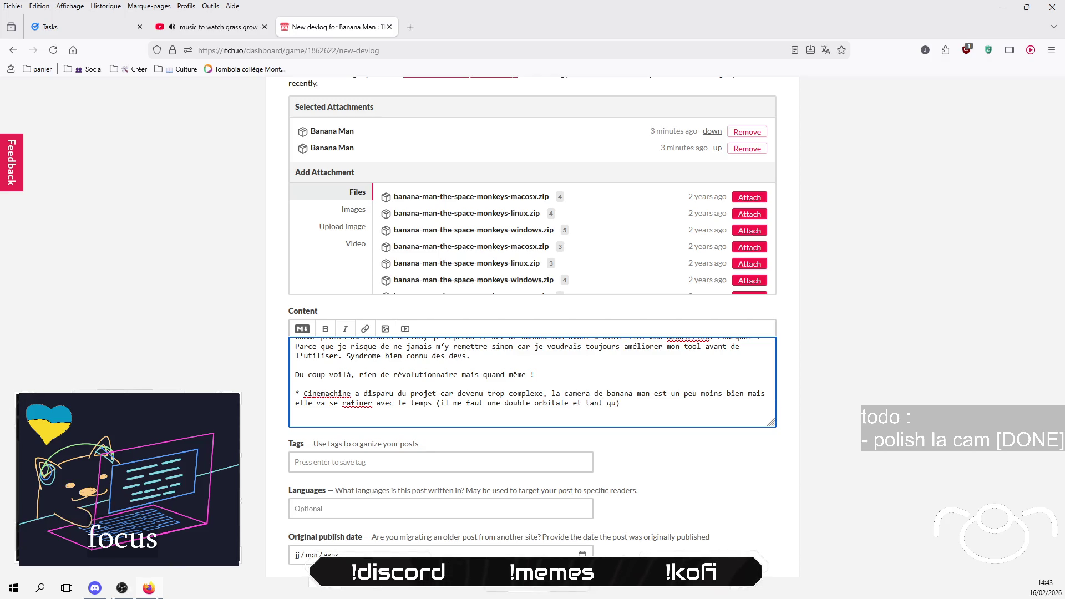
{"action": "type", "text": "’à f"}
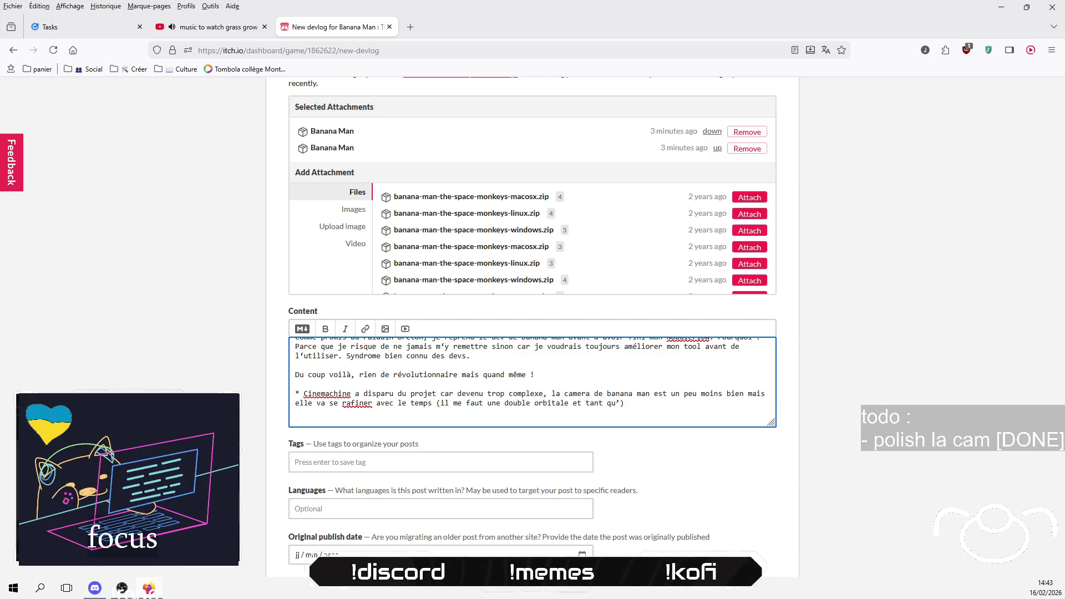
{"action": "type", "text": "aire ce"}
{"action": "type", "text": "tte "}
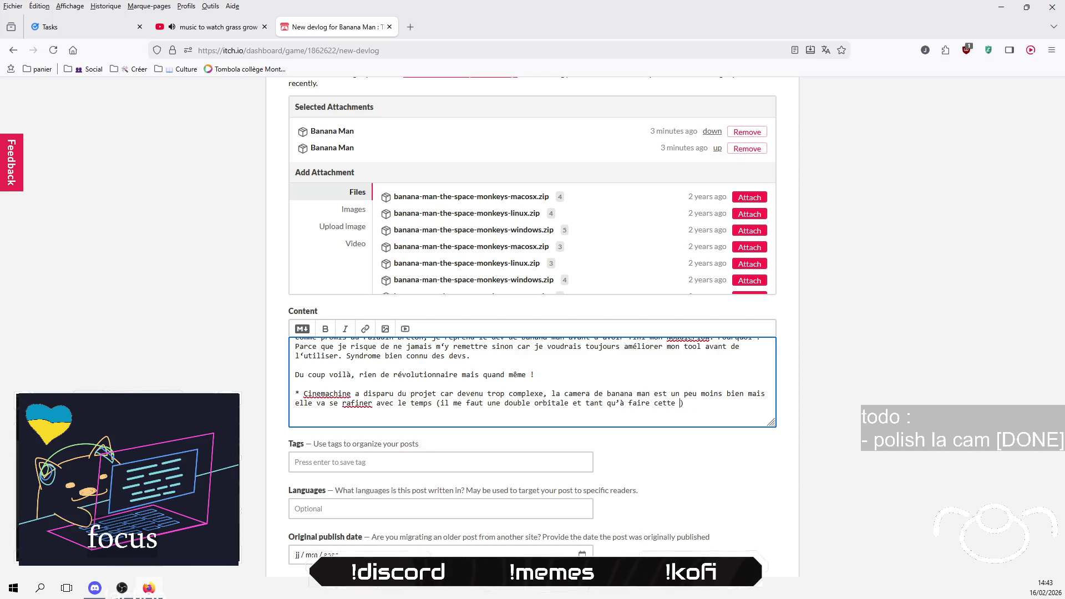
{"action": "type", "text": "fois on f"}
{"action": "type", "text": "era marcher les co"}
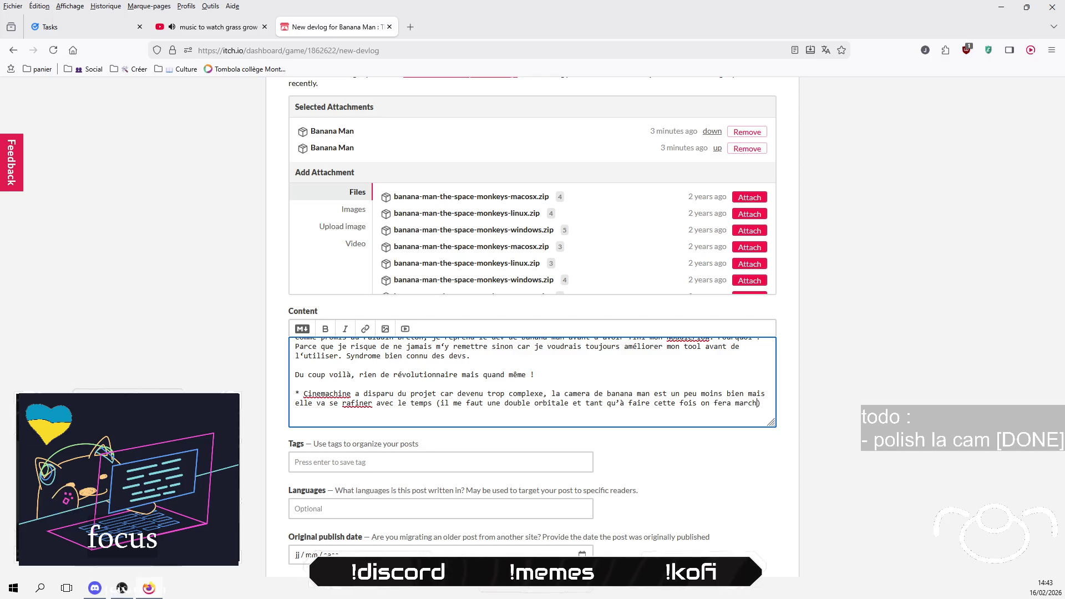
{"action": "type", "text": "llis"}
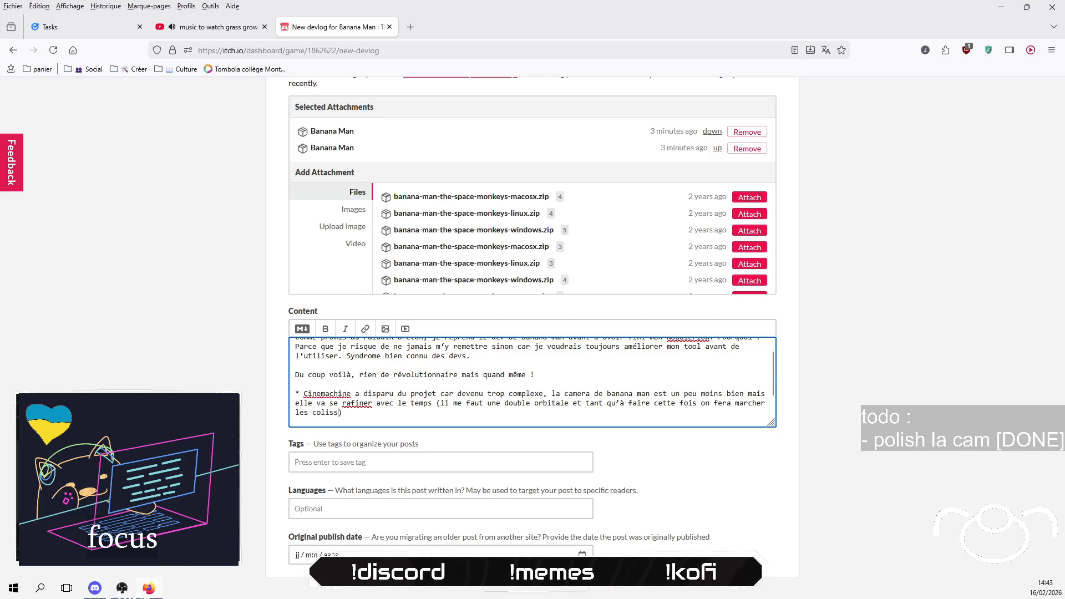
{"action": "type", "text": "ions "}
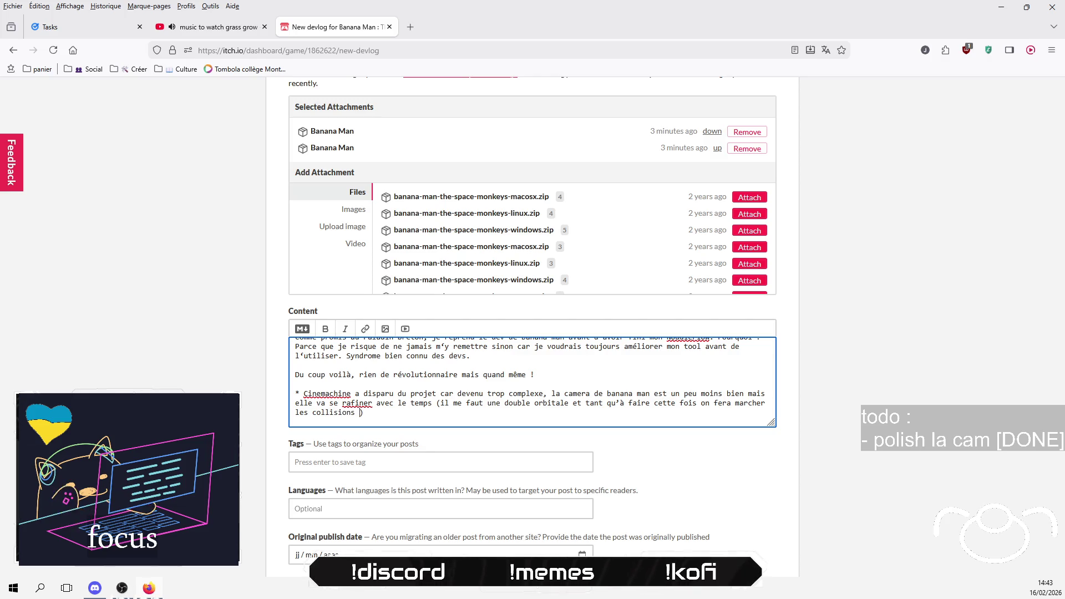
{"action": "type", "text": ";)"}
{"action": "key", "text": "End"}
{"action": "key", "text": "Return"}
{"action": "key", "text": "Return"}
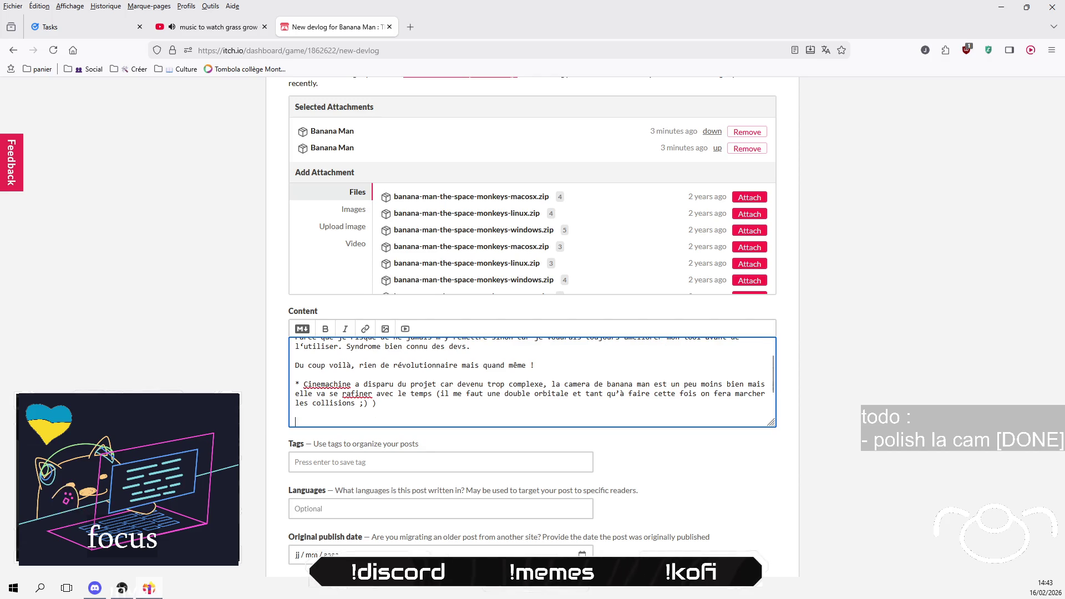
Step: Add a bullet on meshes improved for level design readability, with the chessboards '^^'' aside
{"action": "type", "text": "* des meh"}
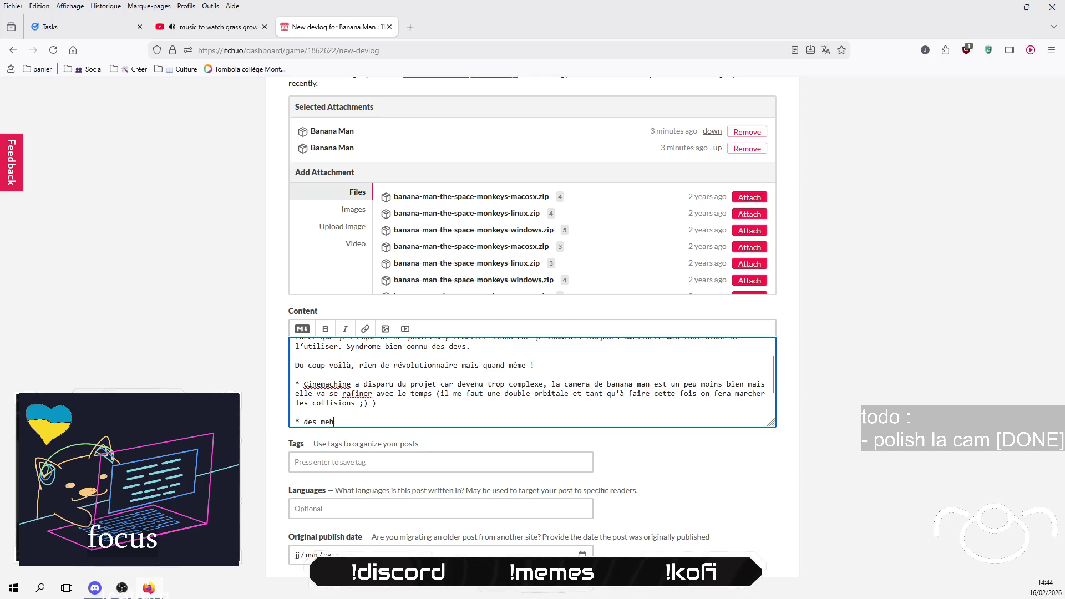
{"action": "key", "text": "BackSpace"}
{"action": "type", "text": "shs ont été a"}
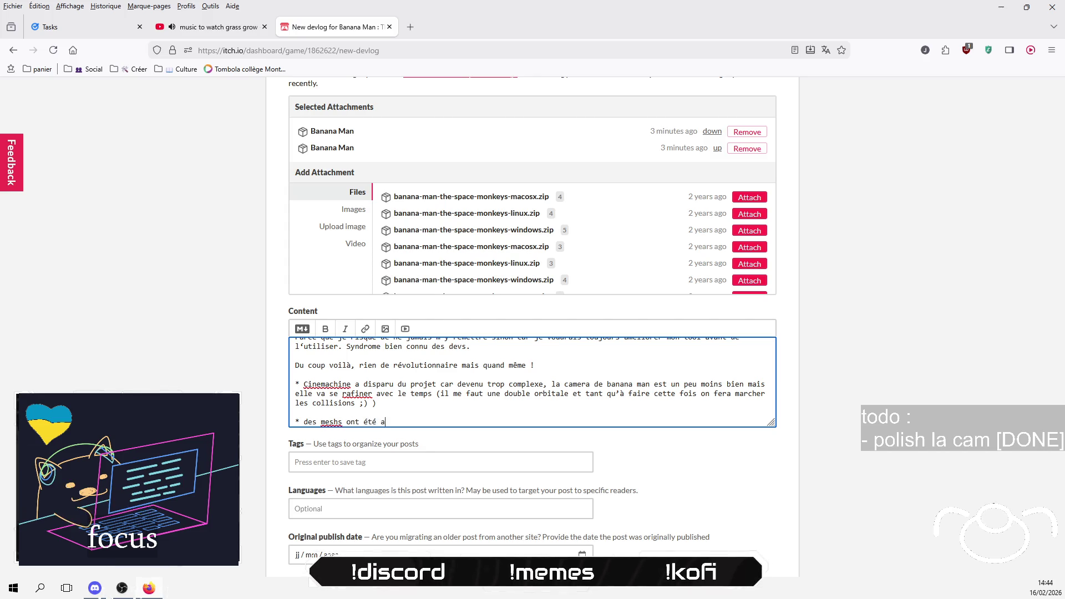
{"action": "key", "text": "BackSpace"}
{"action": "type", "text": "amélioré p"}
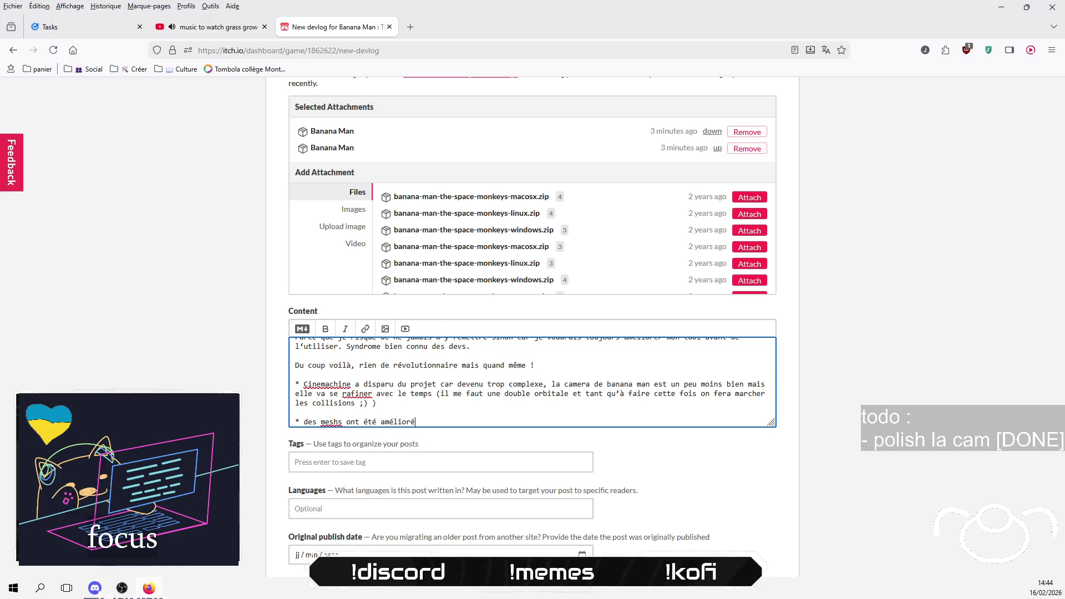
{"action": "type", "text": " oiupour apporter"}
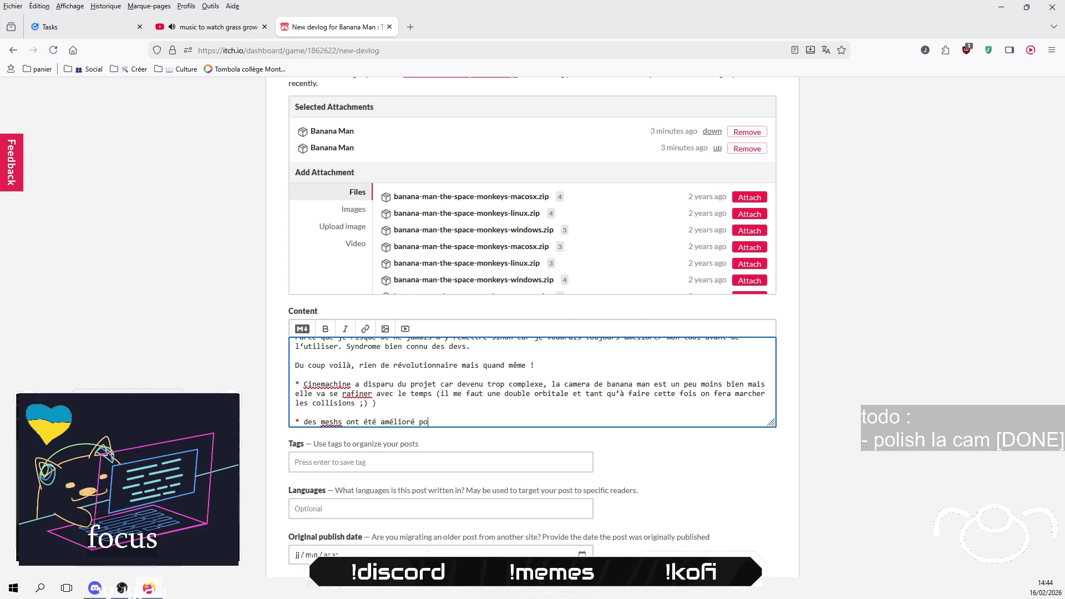
{"action": "type", "text": " de "}
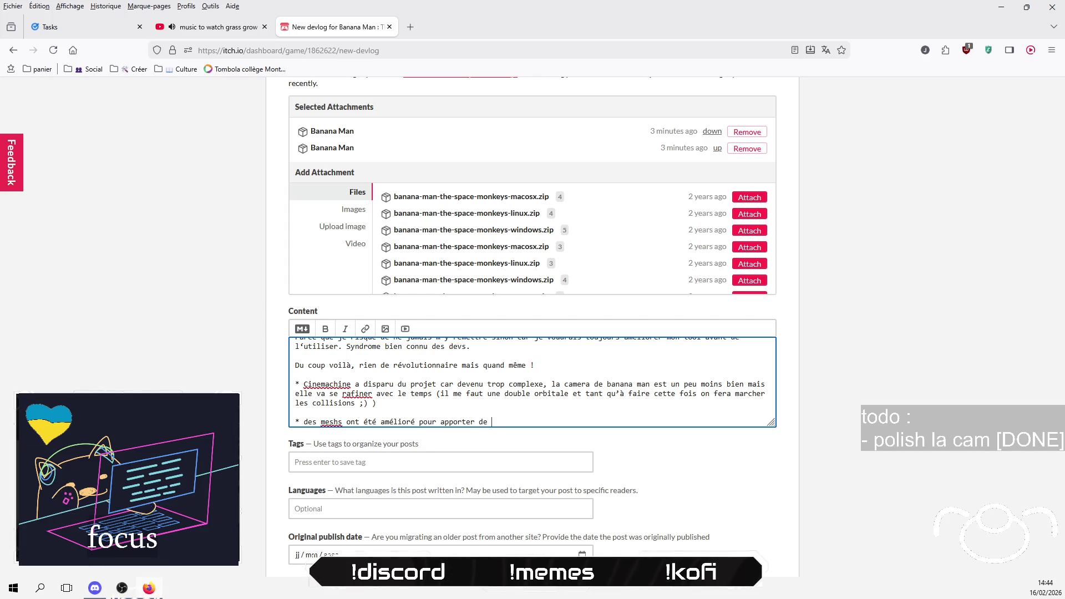
{"action": "type", "text": "la lisibilité a"}
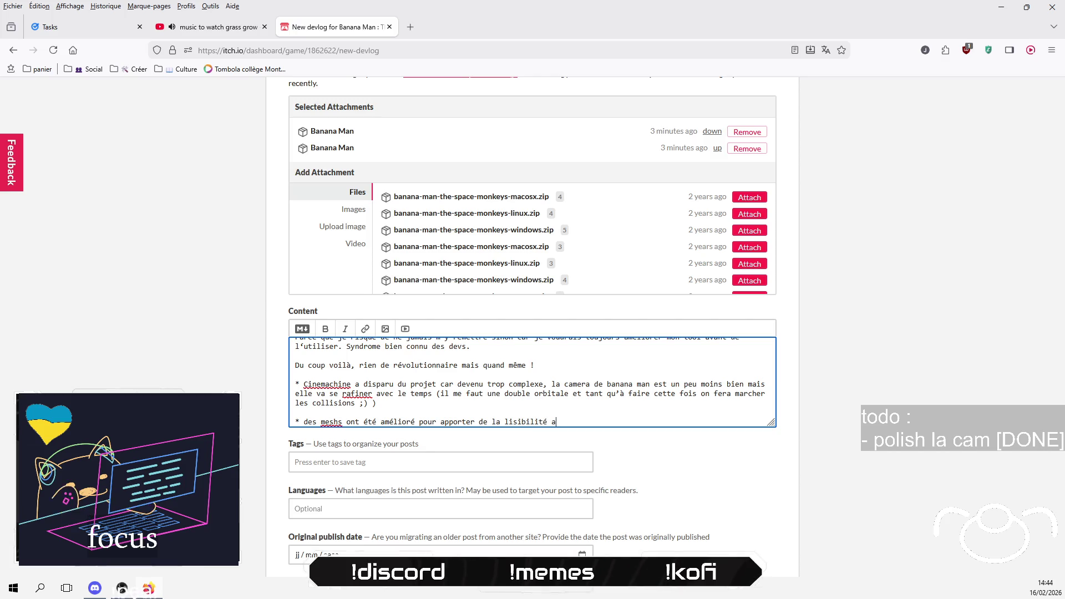
{"action": "type", "text": "u level die"}
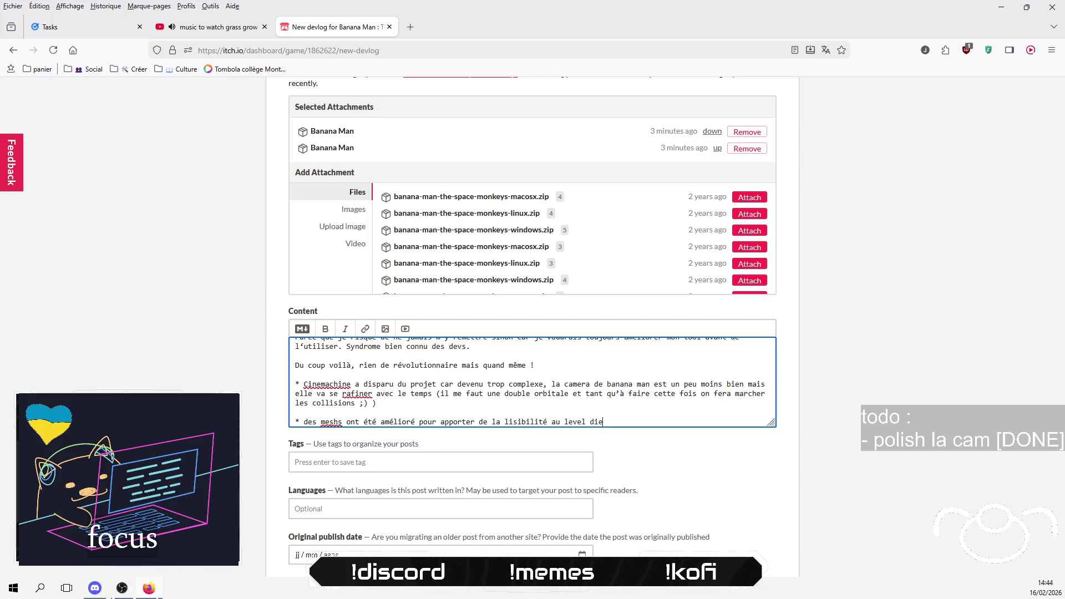
{"action": "type", "text": "sn"}
{"action": "key", "text": "BackSpace"}
{"action": "type", "text": "esign"}
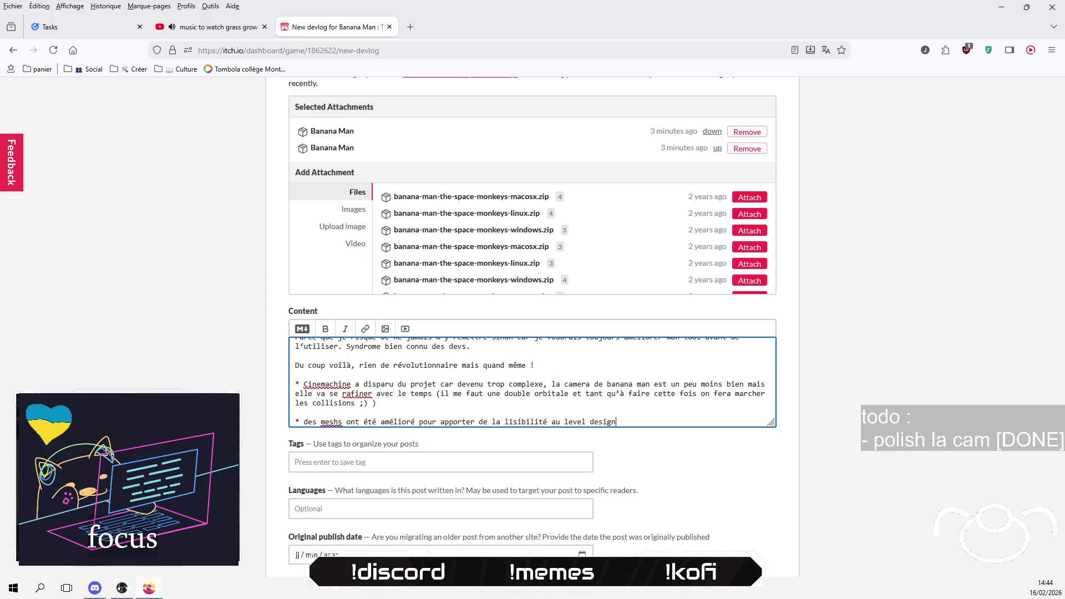
{"action": "type", "text": ", d’au"}
{"action": "type", "text": "tres ont"}
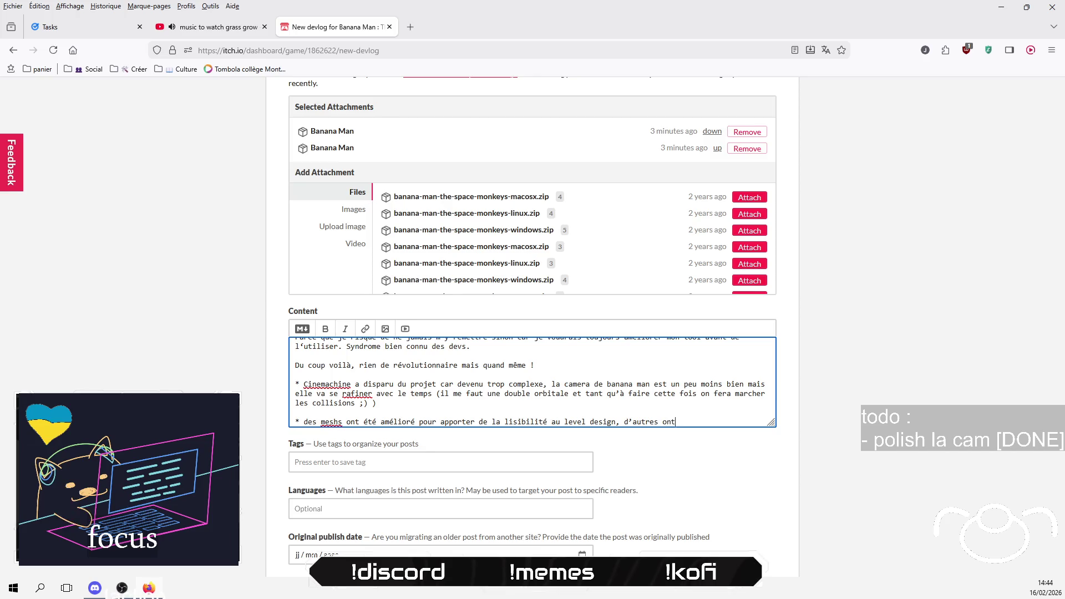
{"action": "type", "text": " été fini (ou"}
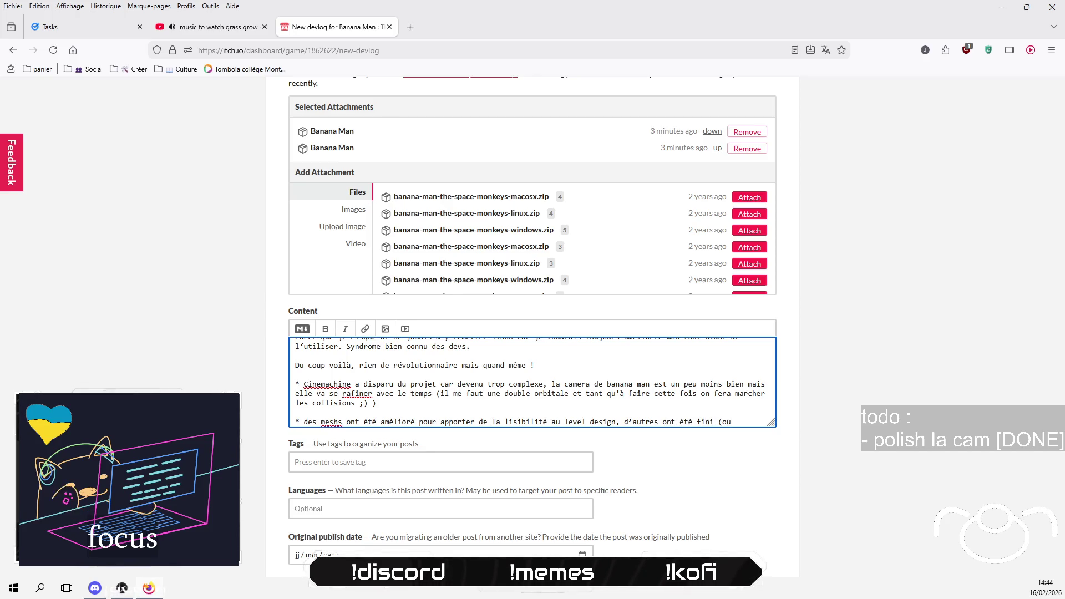
{"action": "type", "text": "e"}
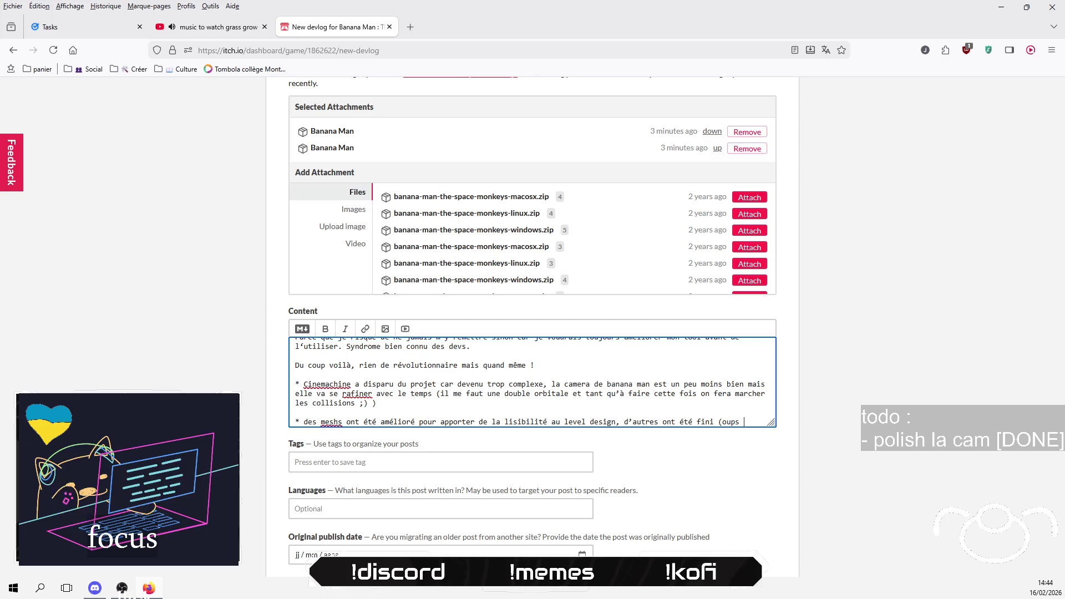
{"action": "type", "text": "les échiquie"}
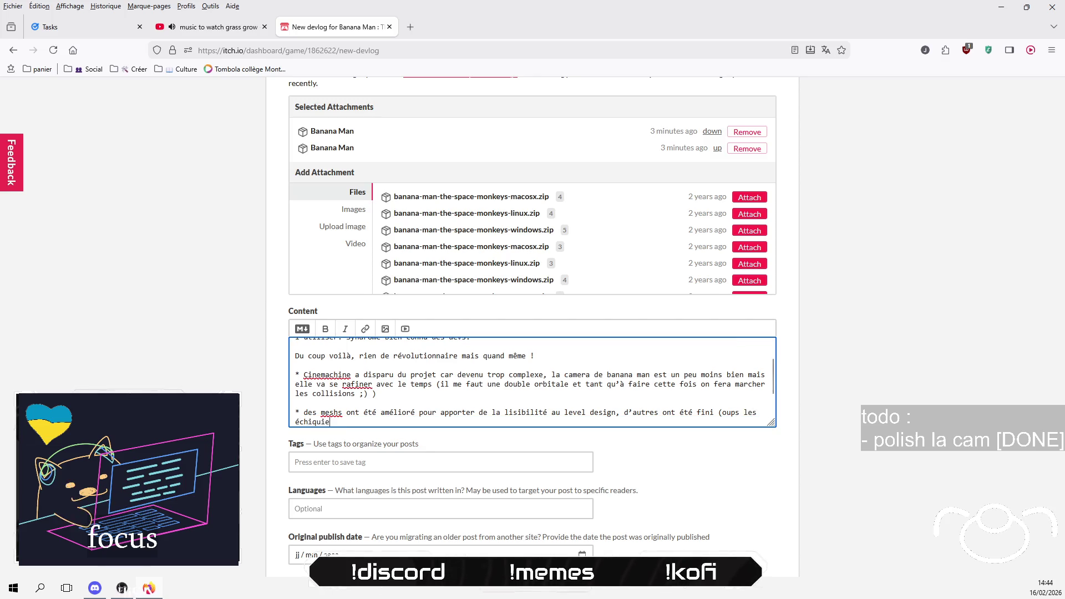
{"action": "type", "text": "rs "}
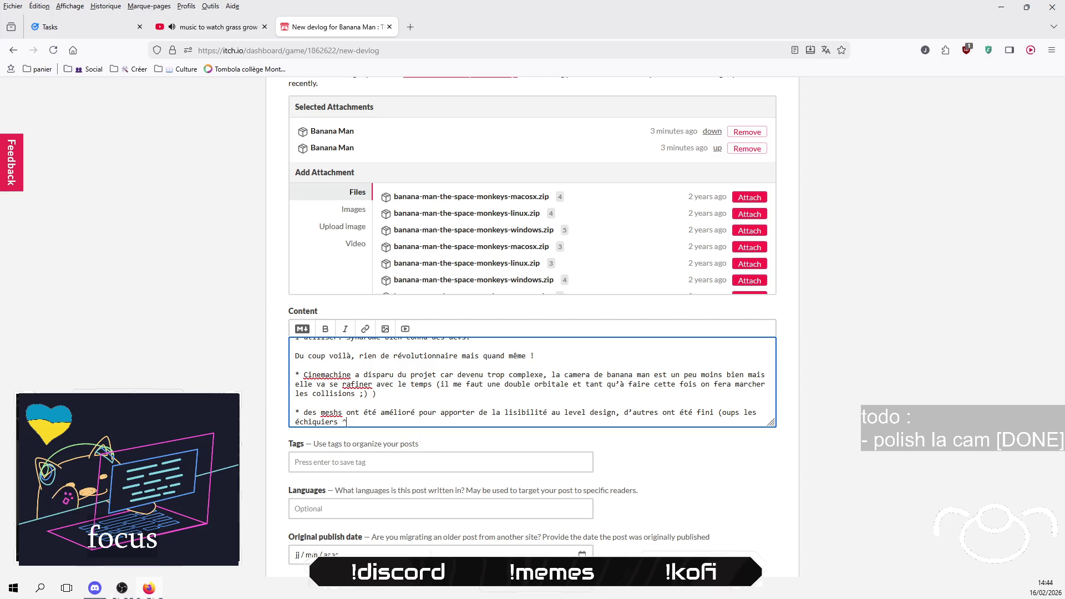
{"action": "type", "text": "^^"}
{"action": "type", "text": "‘)"}
{"action": "key", "text": "Return"}
{"action": "key", "text": "Return"}
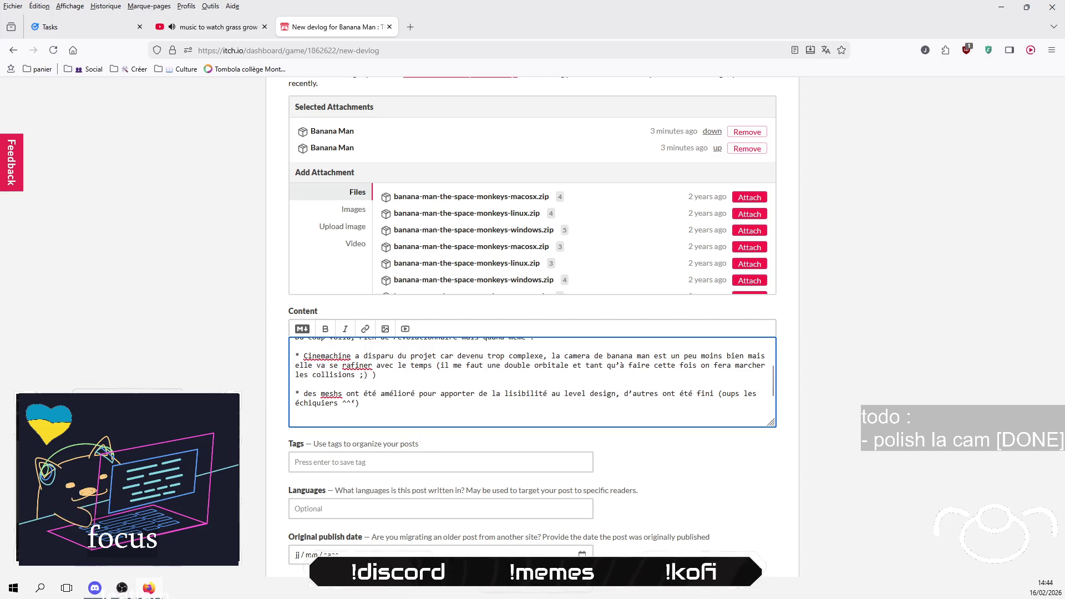
{"action": "left_click", "coordinate": [355, 403]}
{"action": "key", "text": "BackSpace"}
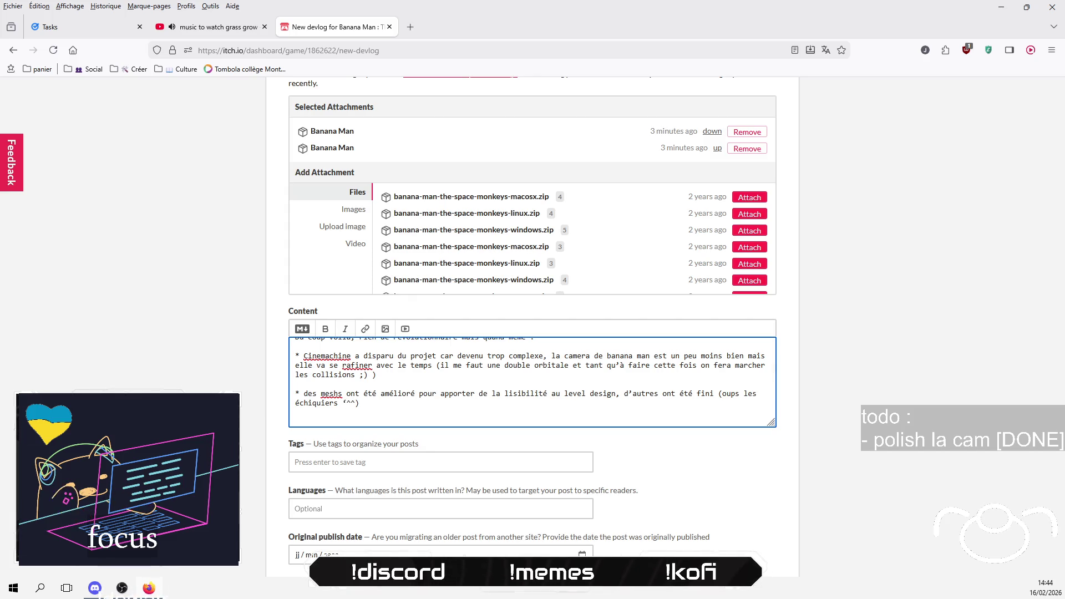
{"action": "left_click", "coordinate": [343, 403]}
{"action": "key", "text": "BackSpace"}
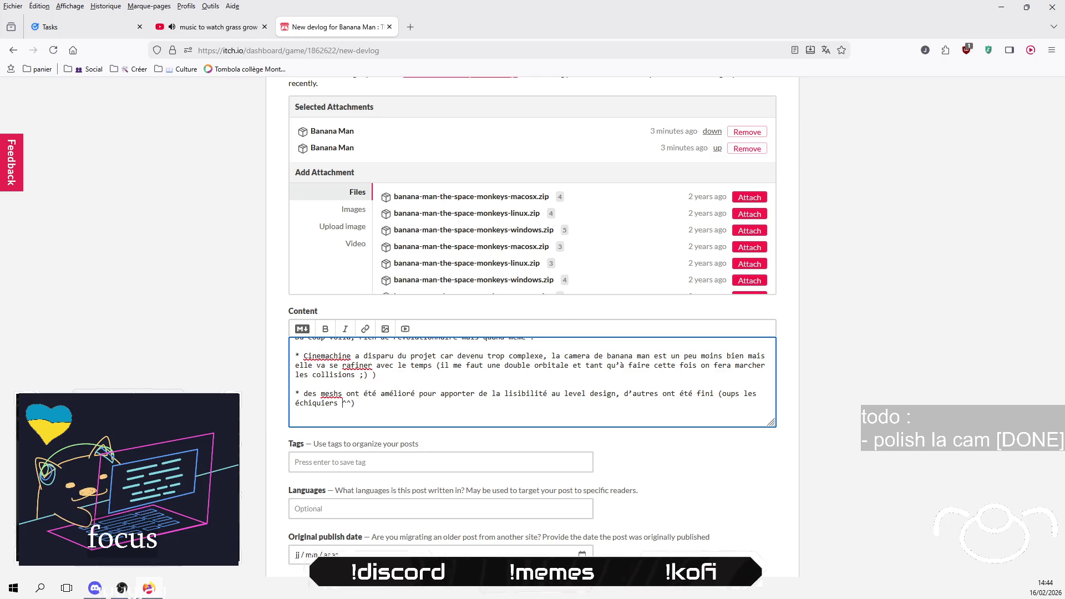
{"action": "type", "text": "'"}
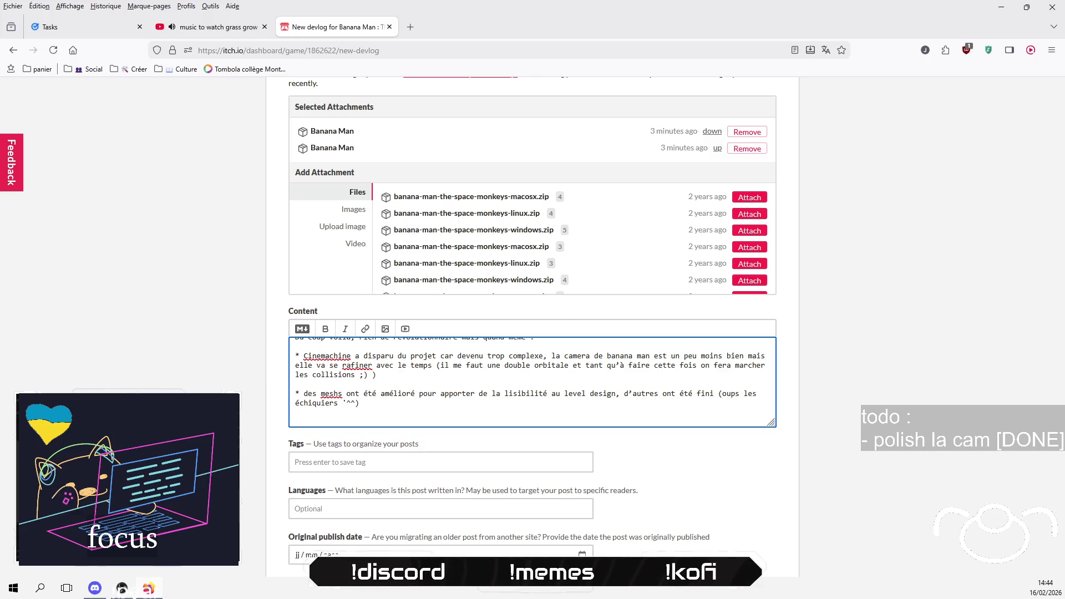
Step: Add the footsteps bullet: UV grid merged meshes, plus the Musical Moves micro mini game 'dispo ici'
{"action": "key", "text": "Return"}
{"action": "type", "text": "* "}
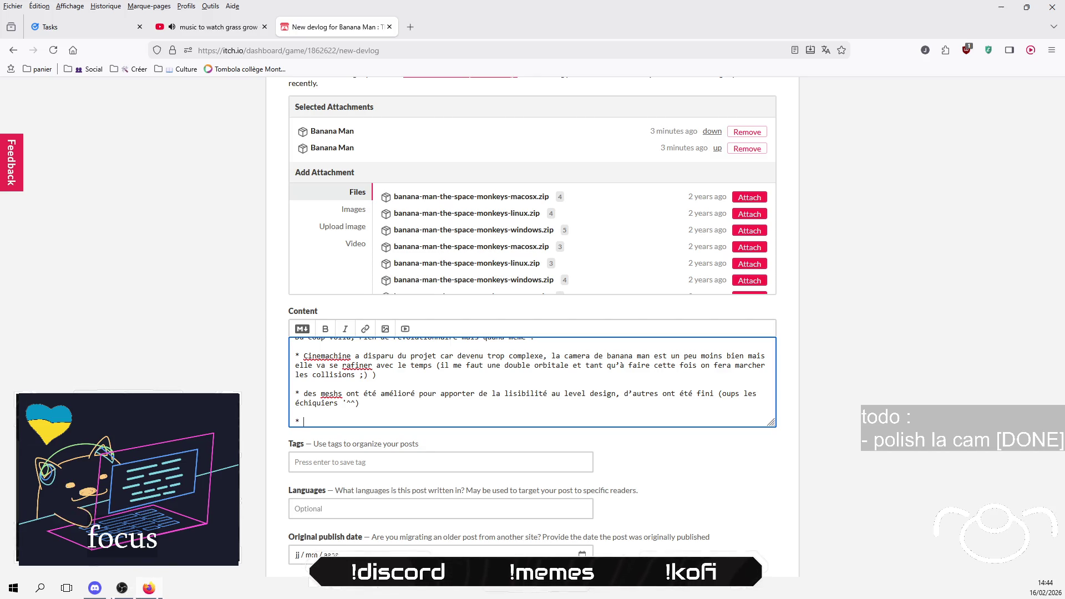
{"action": "type", "text": "Les footst"}
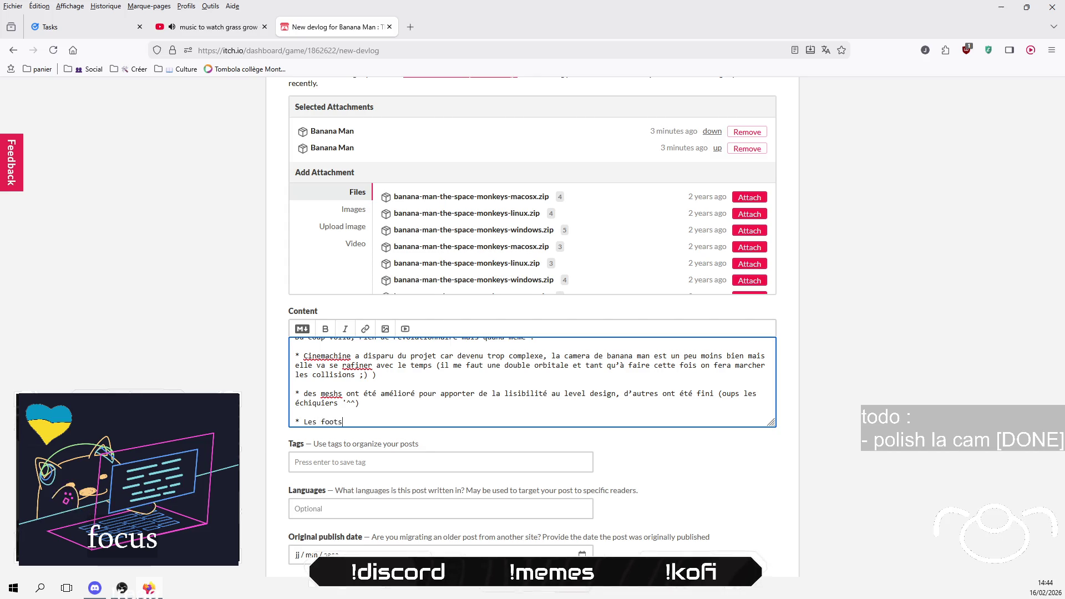
{"action": "type", "text": "eps sont dé"}
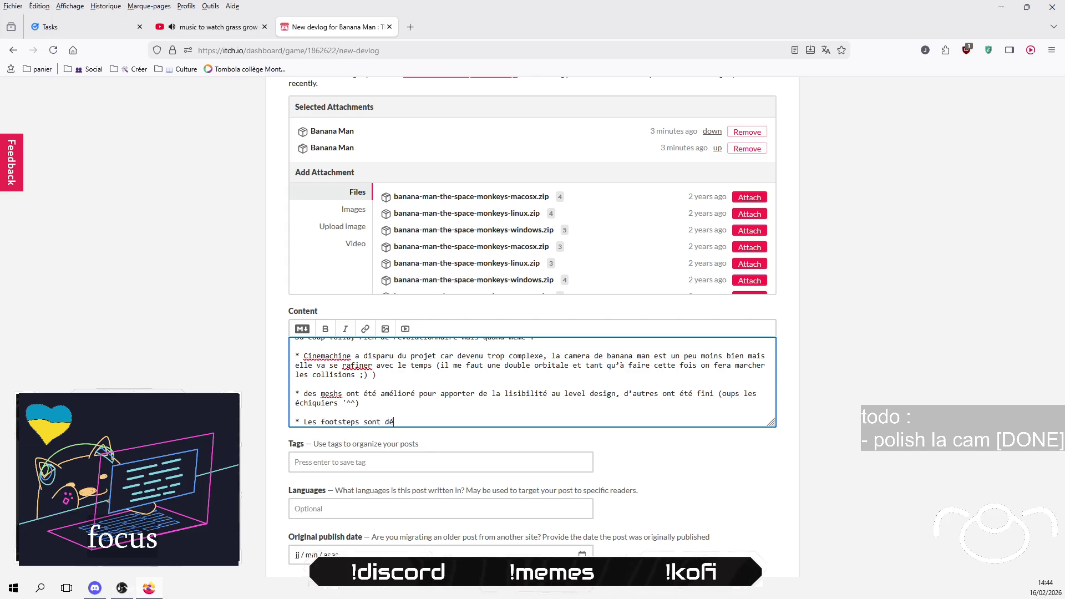
{"action": "type", "text": "sormais gé"}
{"action": "type", "text": "rer"}
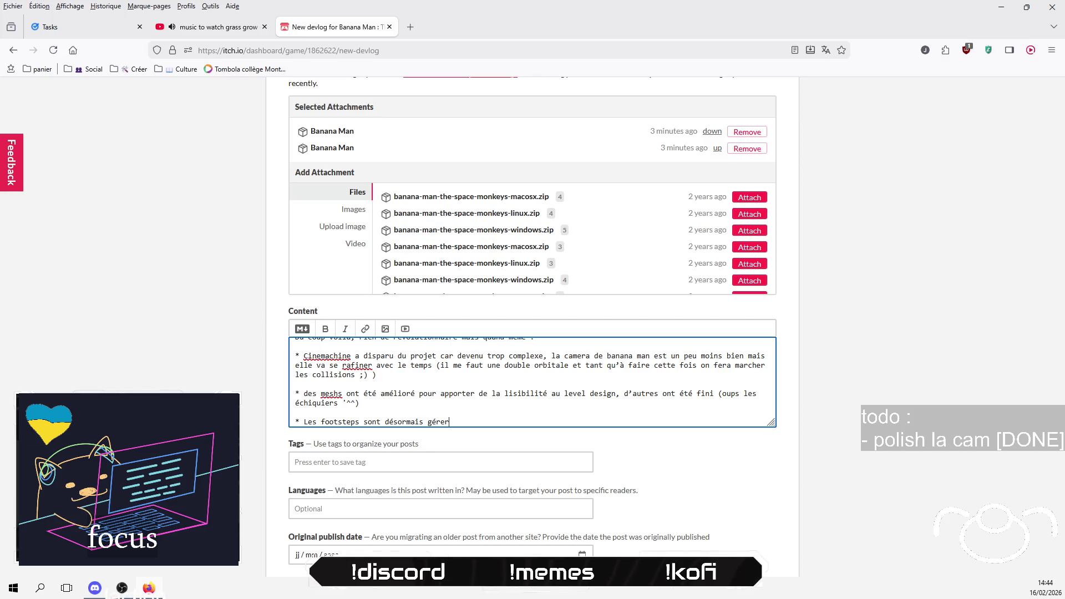
{"action": "key", "text": "BackSpace"}
{"action": "key", "text": "BackSpace"}
{"action": "type", "text": "és avc"}
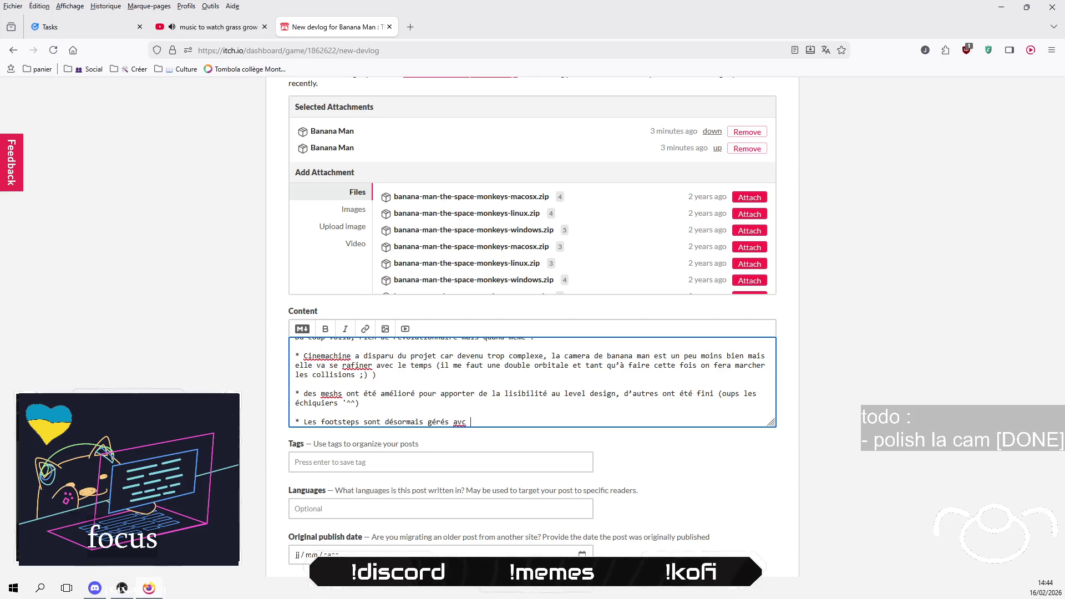
{"action": "key", "text": "BackSpace"}
{"action": "type", "text": "ec une "}
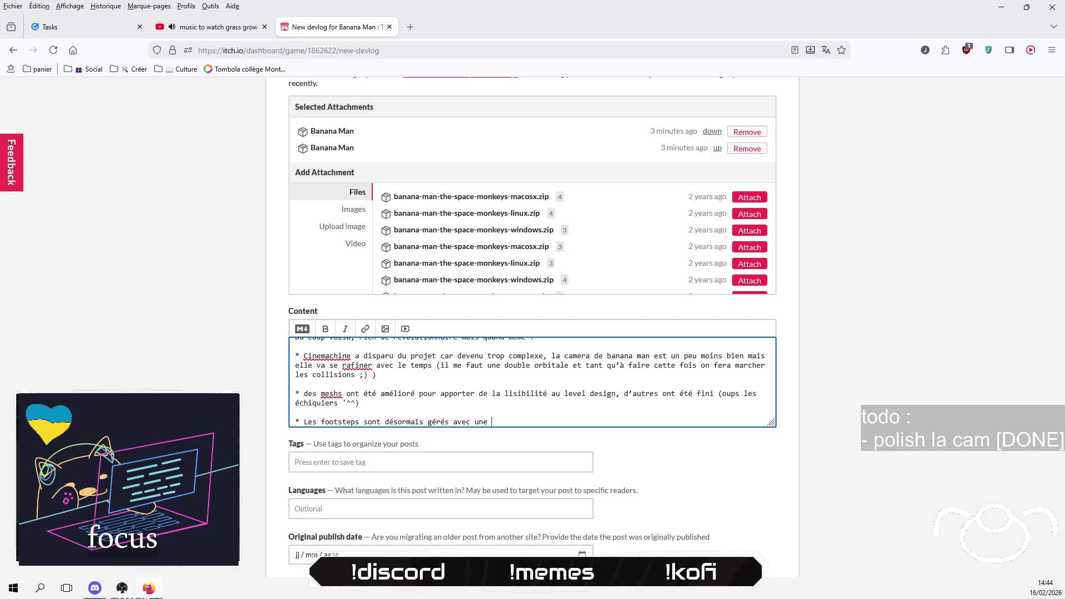
{"action": "type", "text": "UV grid ce qu"}
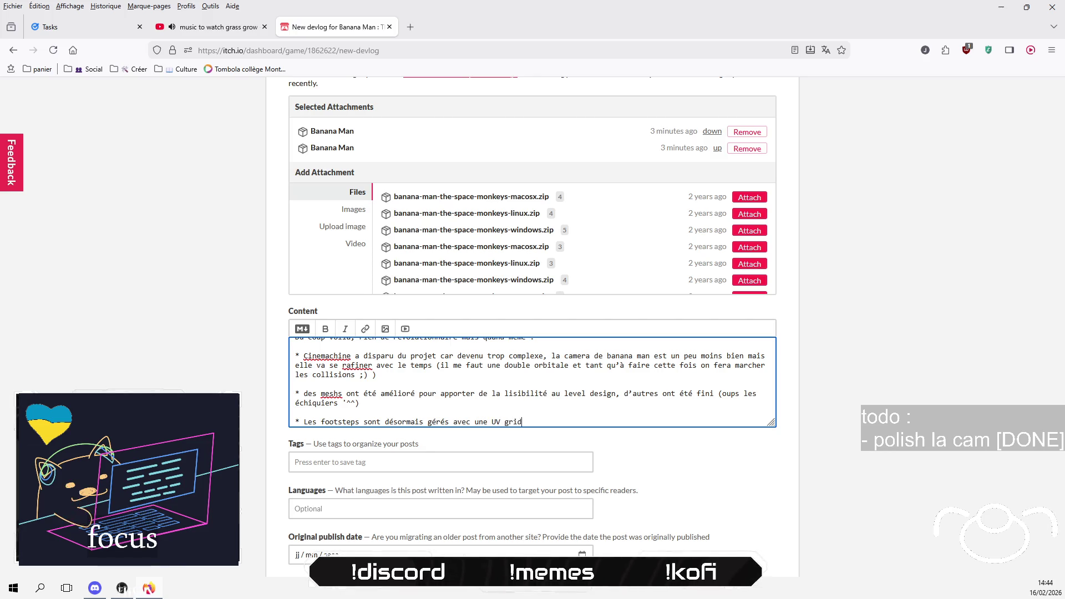
{"action": "type", "text": "i a perm"}
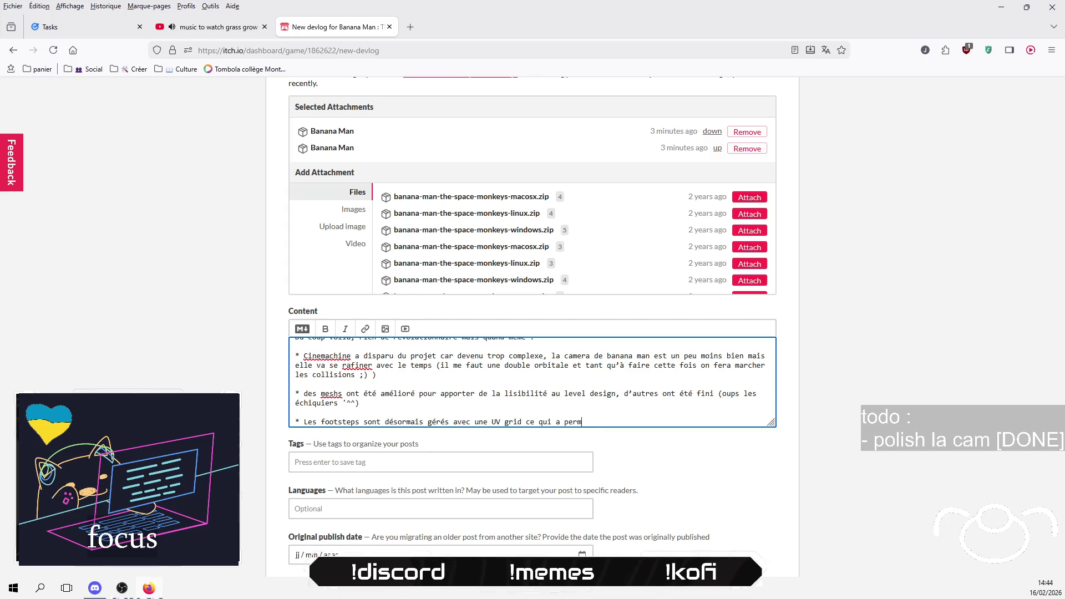
{"action": "type", "text": "is de fusionner"}
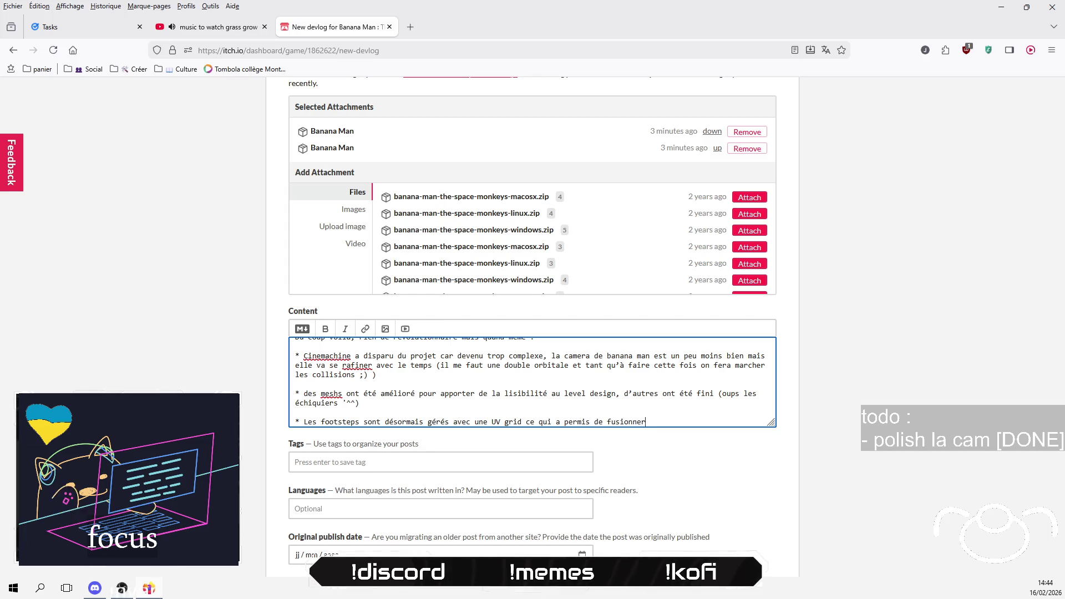
{"action": "type", "text": " pleeeeeein de"}
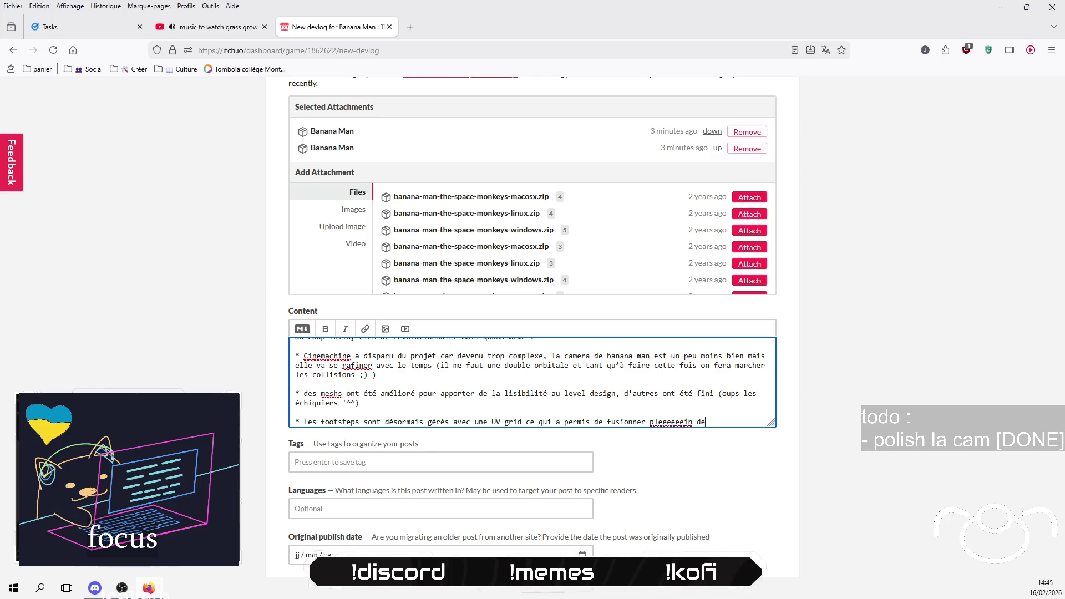
{"action": "type", "text": " meshs et de rendre l"}
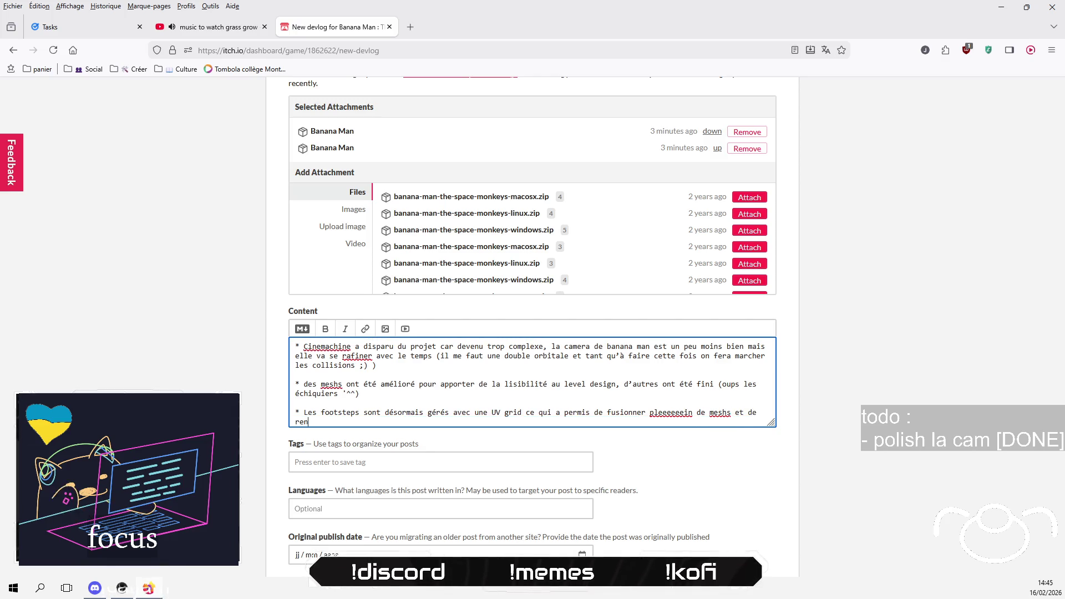
{"action": "type", "text": "e navm"}
{"action": "type", "text": "esh et la"}
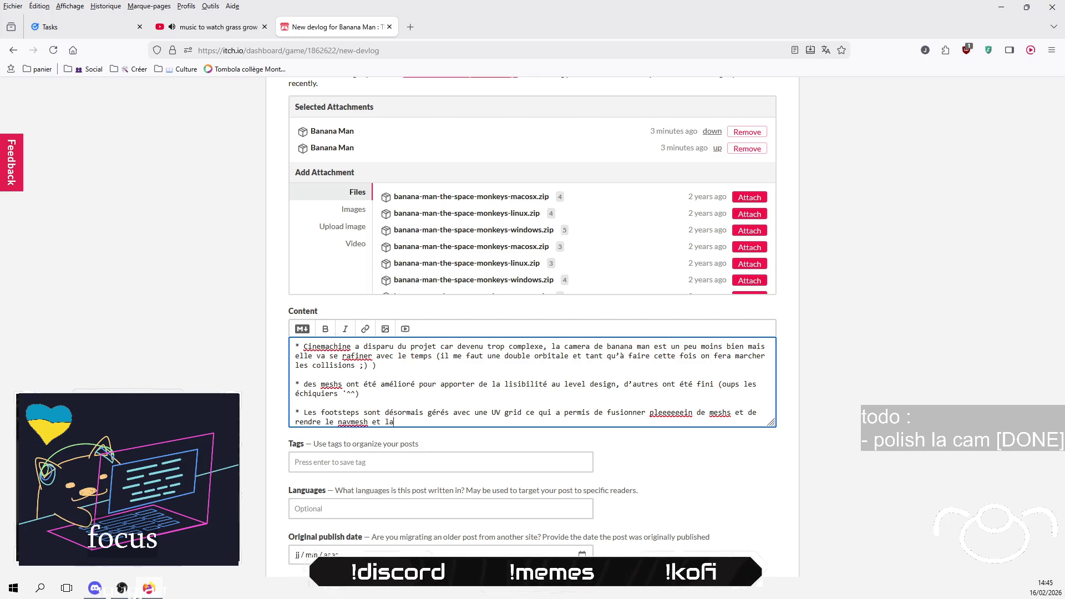
{"action": "type", "text": " physique carrément moins foireis"}
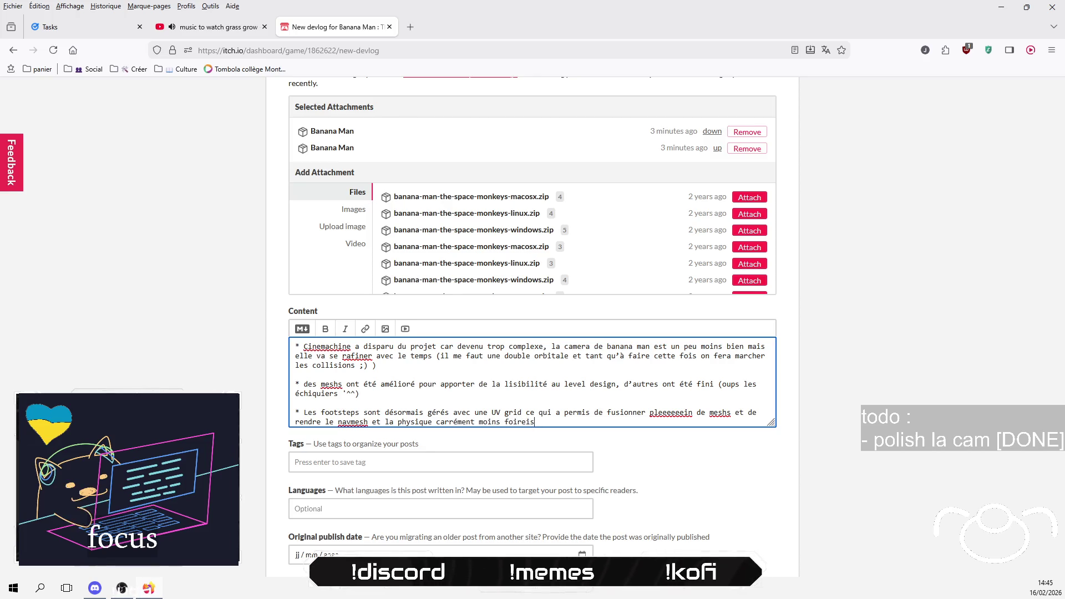
{"action": "key", "text": "BackSpace"}
{"action": "type", "text": "uses"}
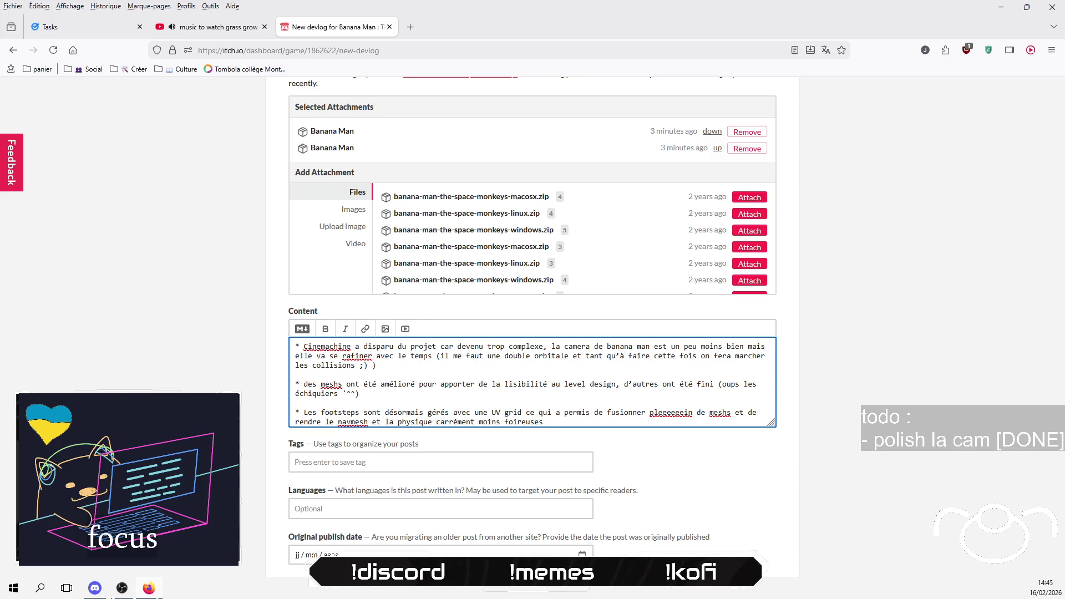
{"action": "type", "text": " \\o"}
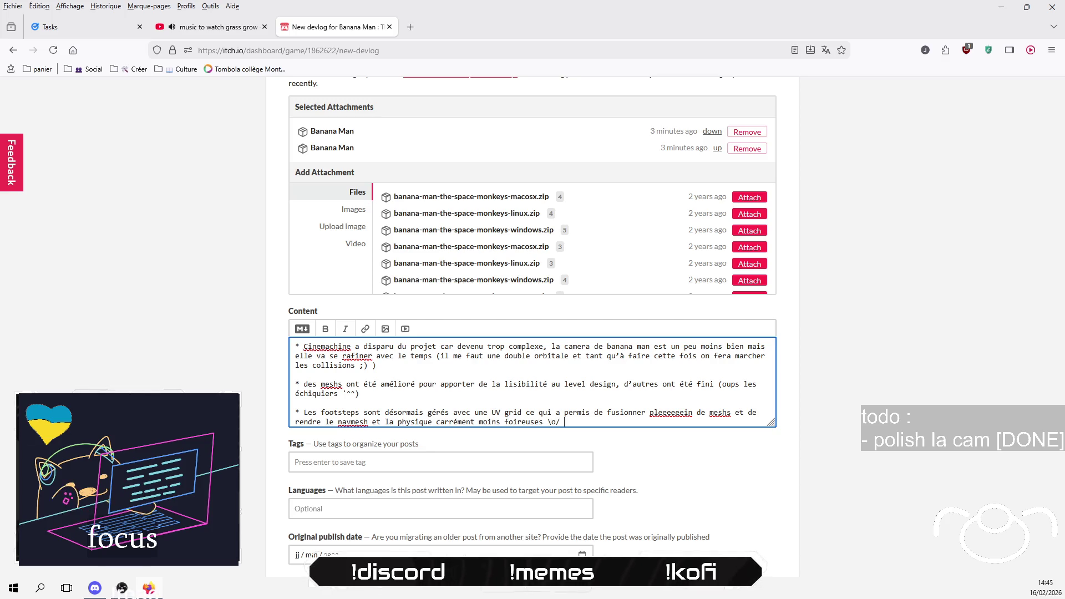
{"action": "type", "text": "/ J'ai "}
{"action": "type", "text": "d"}
{"action": "type", "text": "'ai"}
{"action": "type", "text": "lleu"}
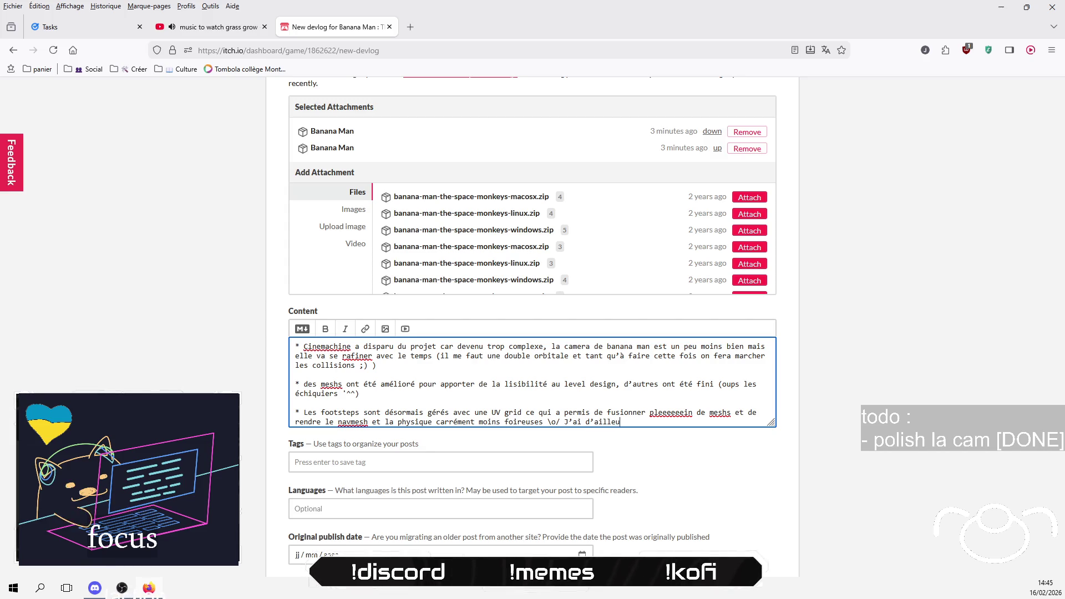
{"action": "type", "text": "rs pub"}
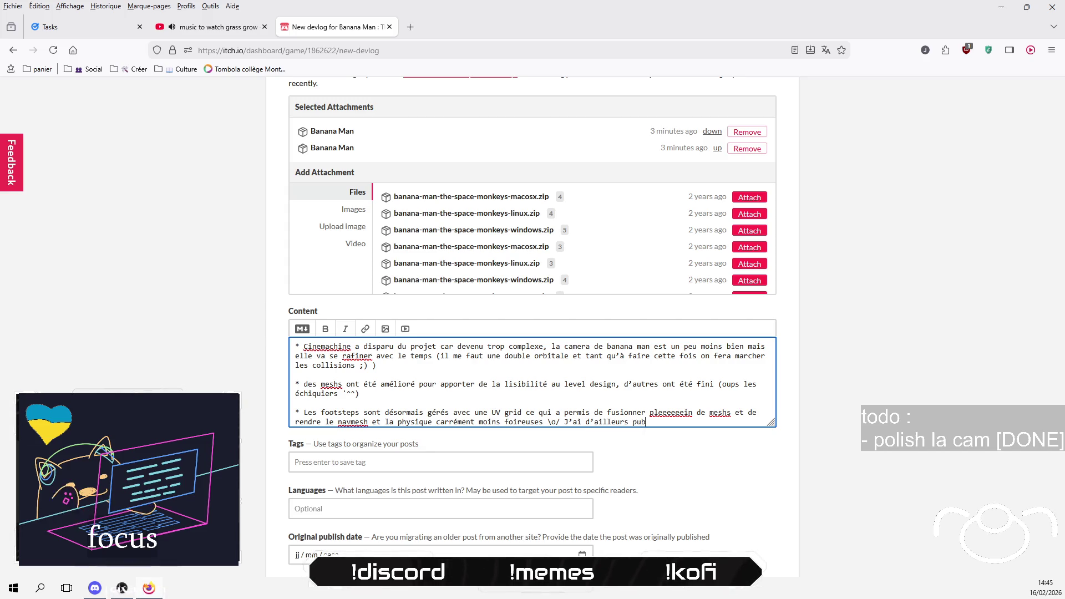
{"action": "type", "text": "lié un micto mi"}
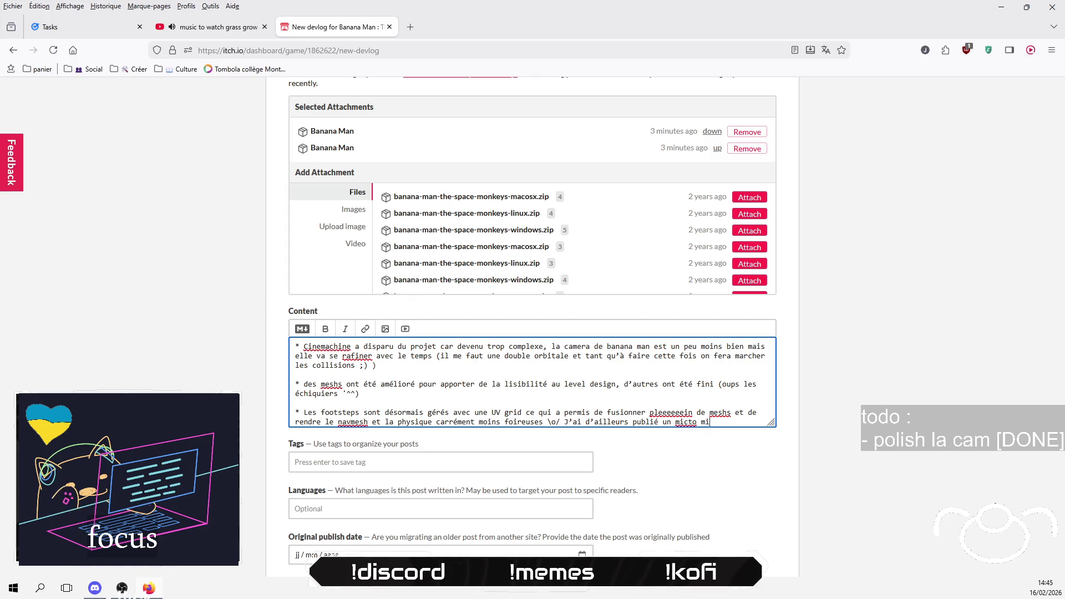
{"action": "key", "text": "BackSpace"}
{"action": "key", "text": "BackSpace"}
{"action": "key", "text": "BackSpace"}
{"action": "key", "text": "BackSpace"}
{"action": "key", "text": "BackSpace"}
{"action": "type", "text": "ro mini "}
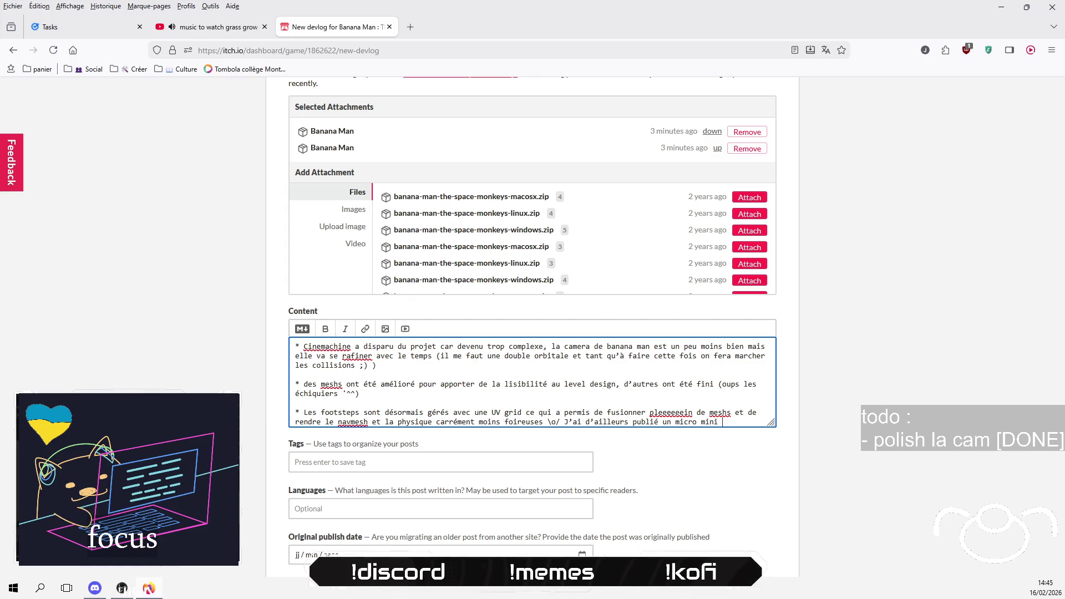
{"action": "type", "text": "jeu r val"}
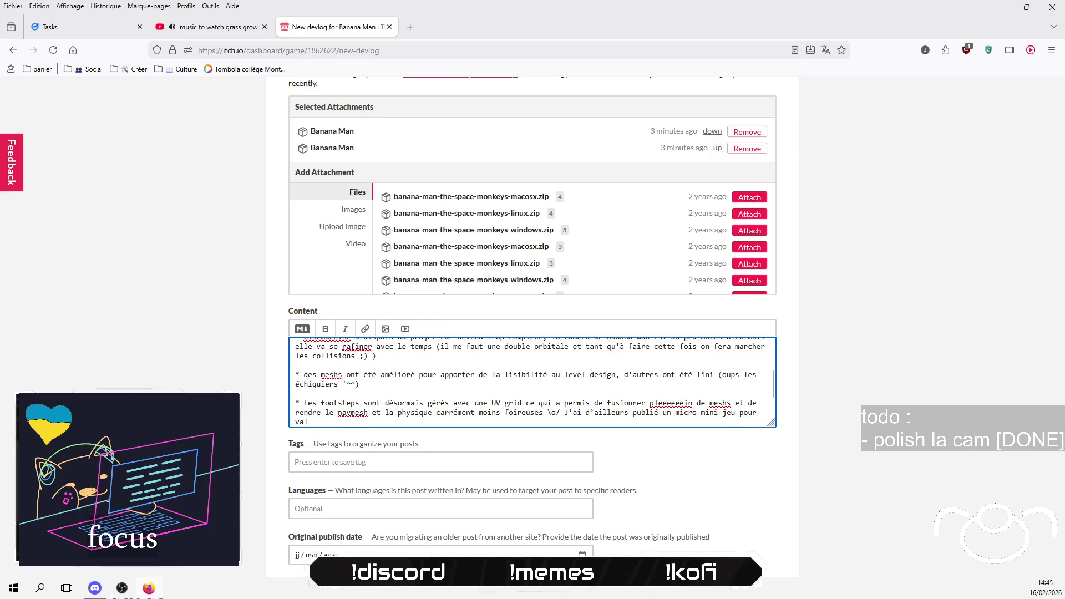
{"action": "type", "text": "ider le concept"}
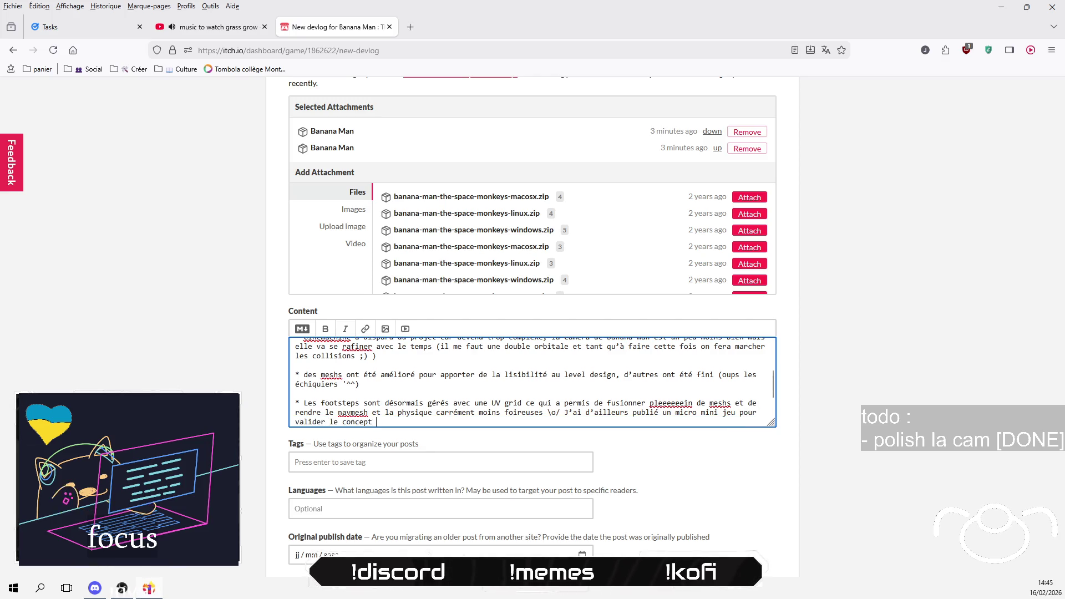
{"action": "type", "text": ": Musical "}
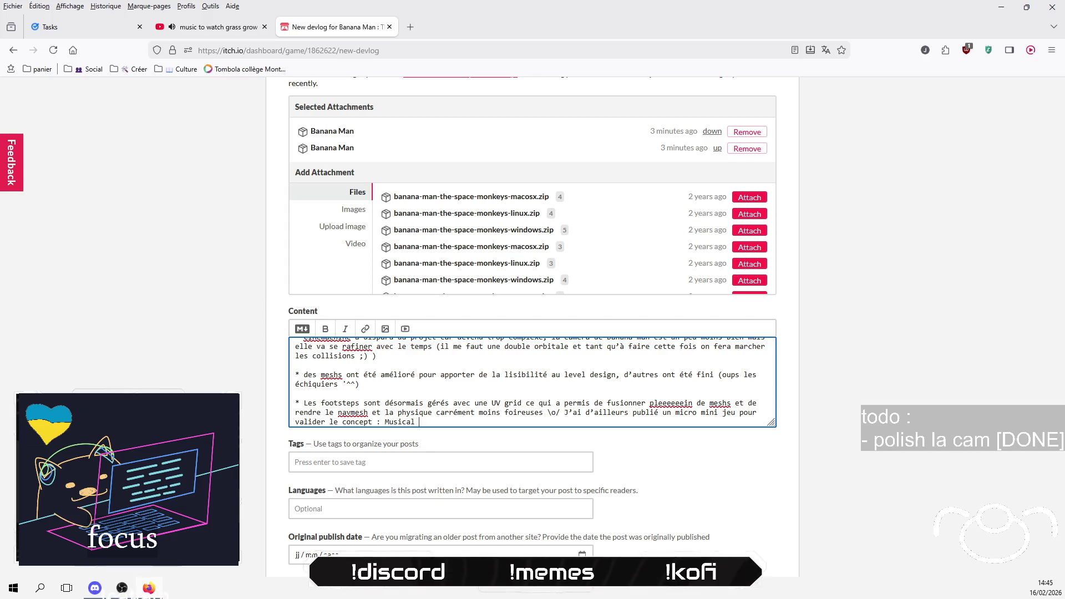
{"action": "type", "text": "Moves, is"}
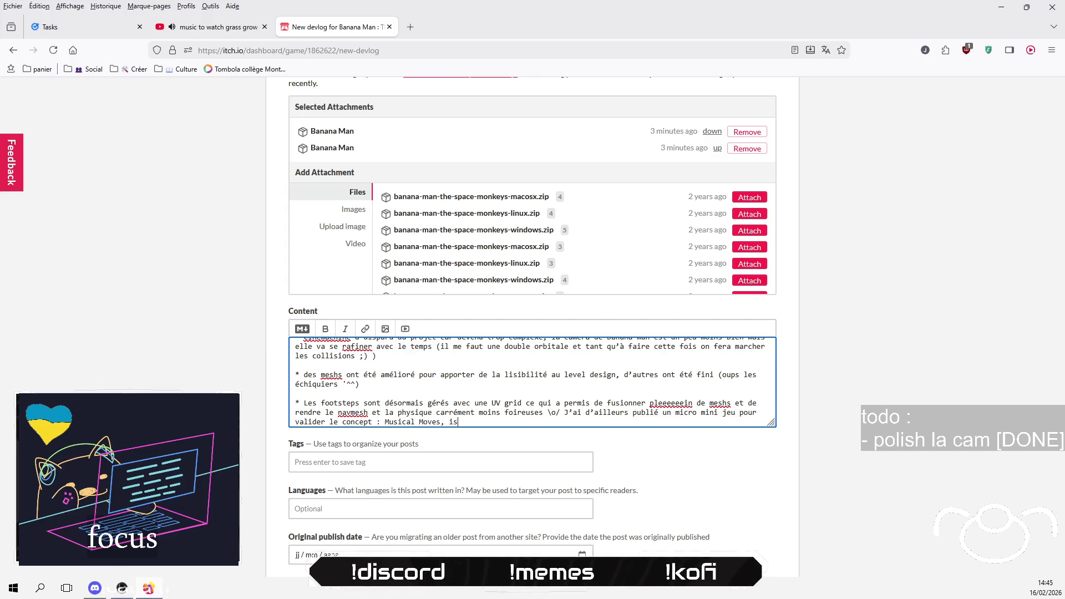
{"action": "type", "text": "spo ici :"}
Step: Copy the Musical Moves itch.io page URL and paste it after 'dispo ici'
{"action": "left_click", "coordinate": [410, 26]}
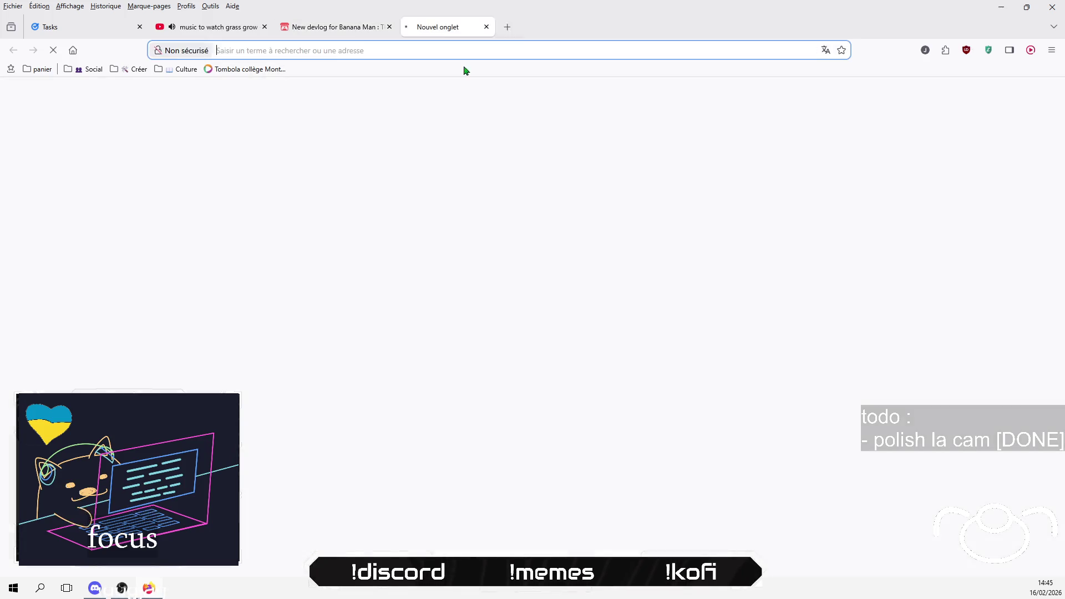
{"action": "type", "text": "itch.io/"}
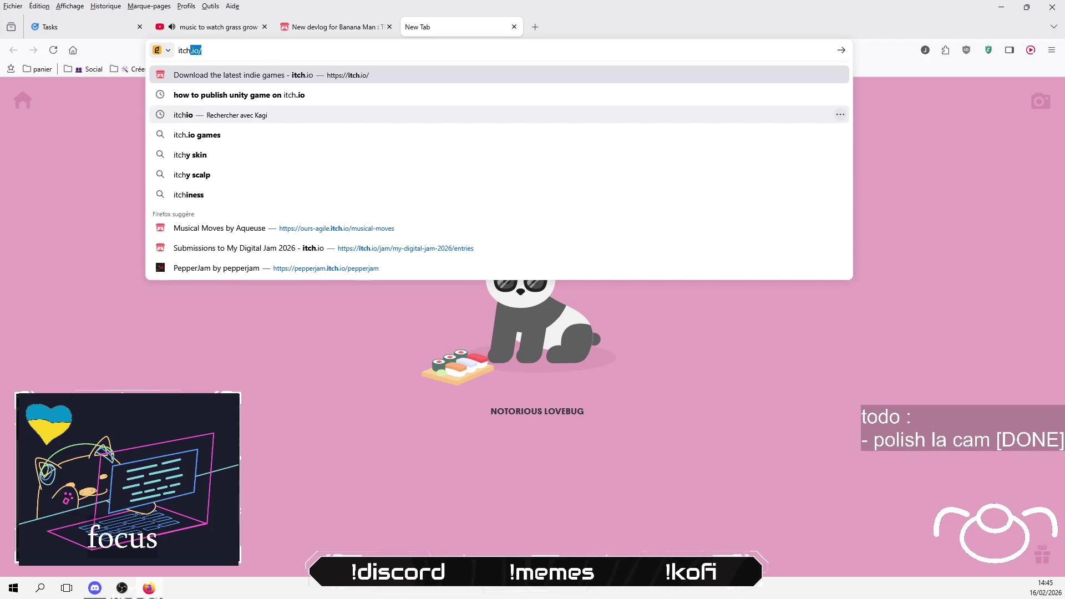
{"action": "key", "text": "Up"}
{"action": "key", "text": "Up"}
{"action": "key", "text": "Up"}
{"action": "key", "text": "ctrl+a"}
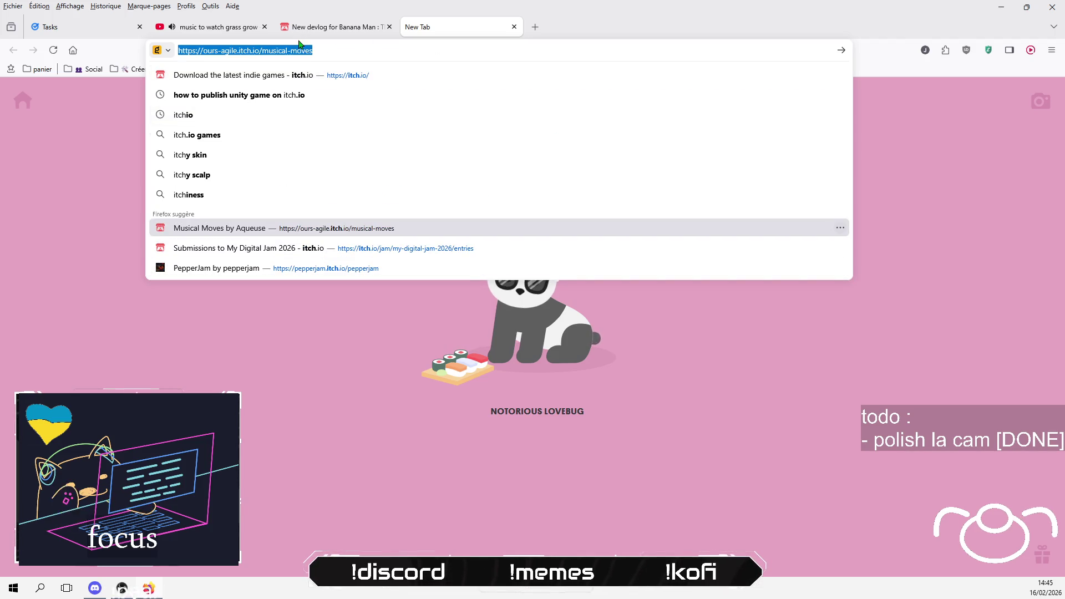
{"action": "key", "text": "ctrl+c"}
{"action": "left_click", "coordinate": [311, 27]}
{"action": "key", "text": "ctrl+v"}
Step: Add bullets: some settings dropped, others finally work; controller support regressed but will return later
{"action": "key", "text": "Return"}
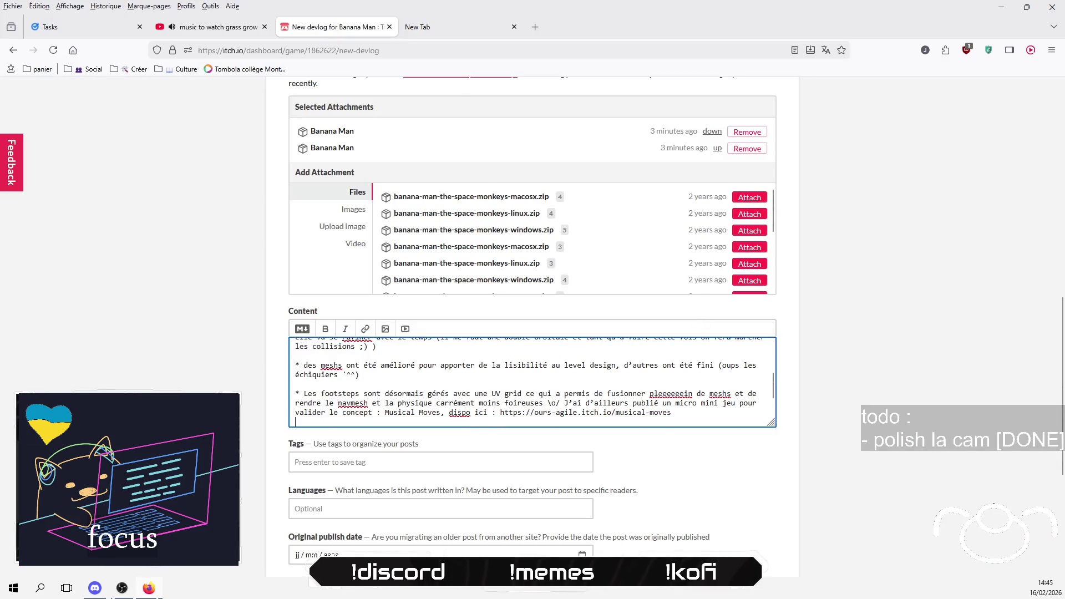
{"action": "key", "text": "Return"}
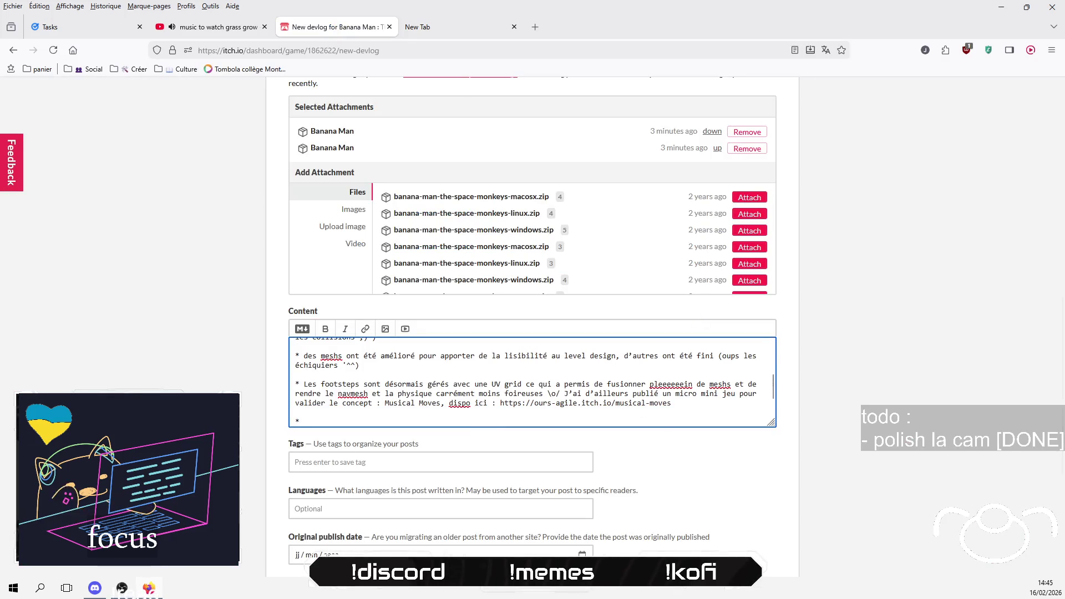
{"action": "type", "text": "des sett"}
{"action": "type", "text": "ings ont "}
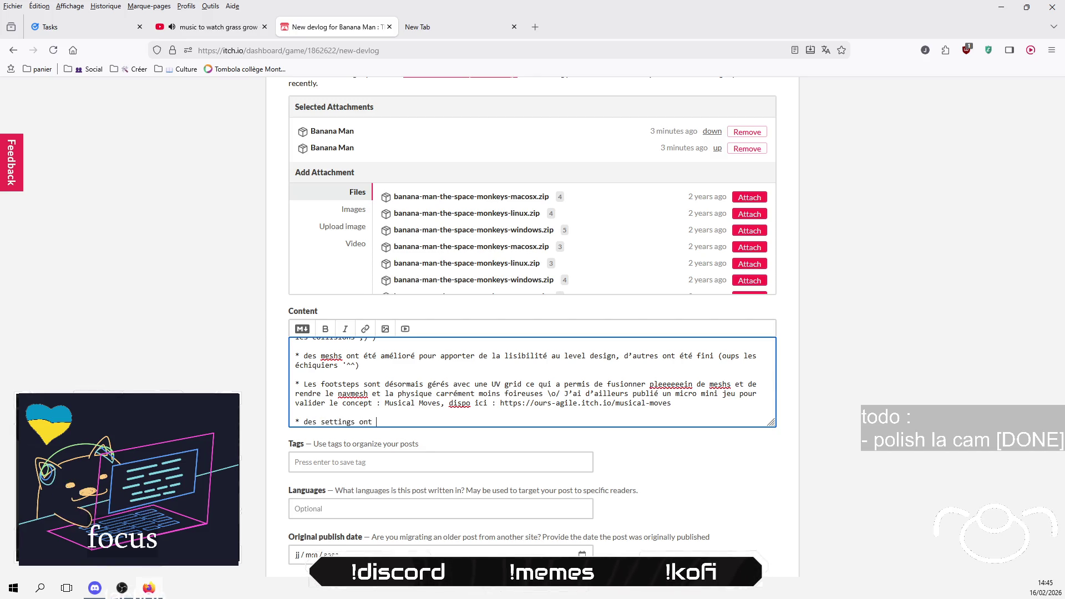
{"action": "type", "text": "saut d’aut"}
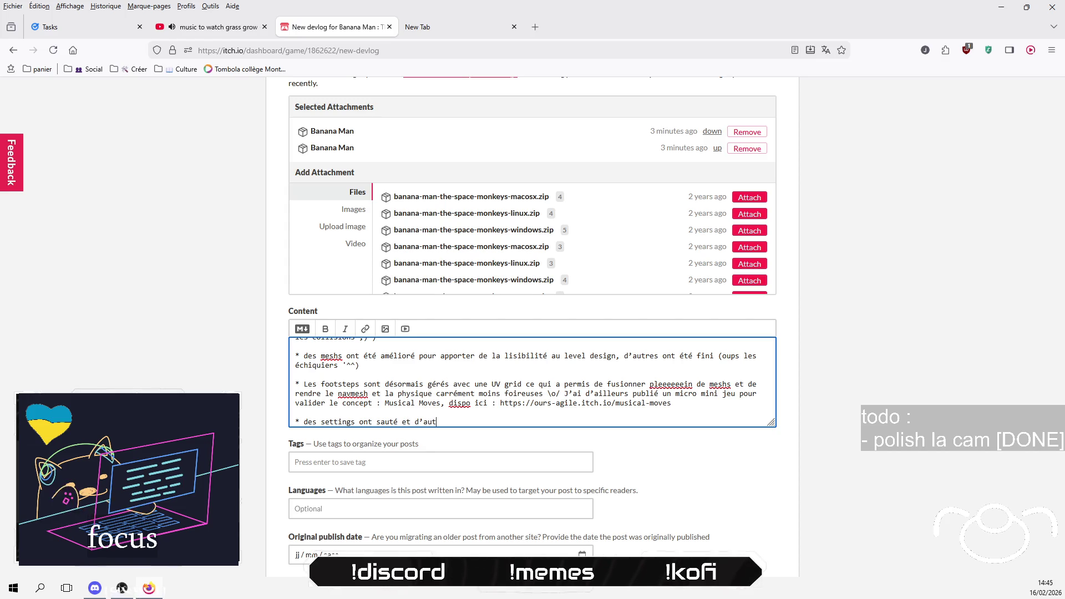
{"action": "type", "text": "res fo"}
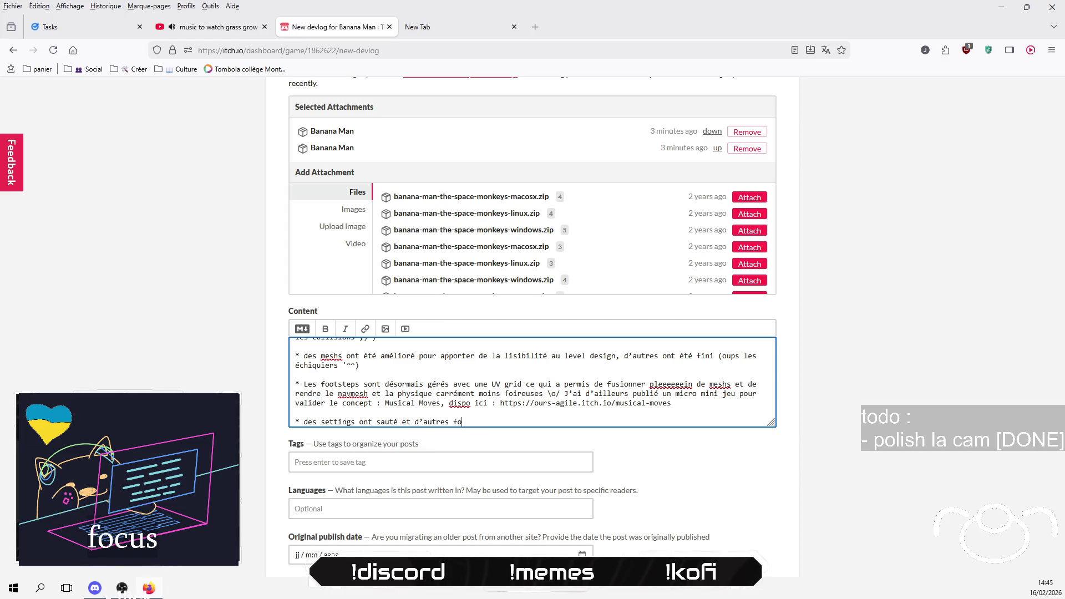
{"action": "type", "text": ".ncnction"}
{"action": "type", "text": "enfin !"}
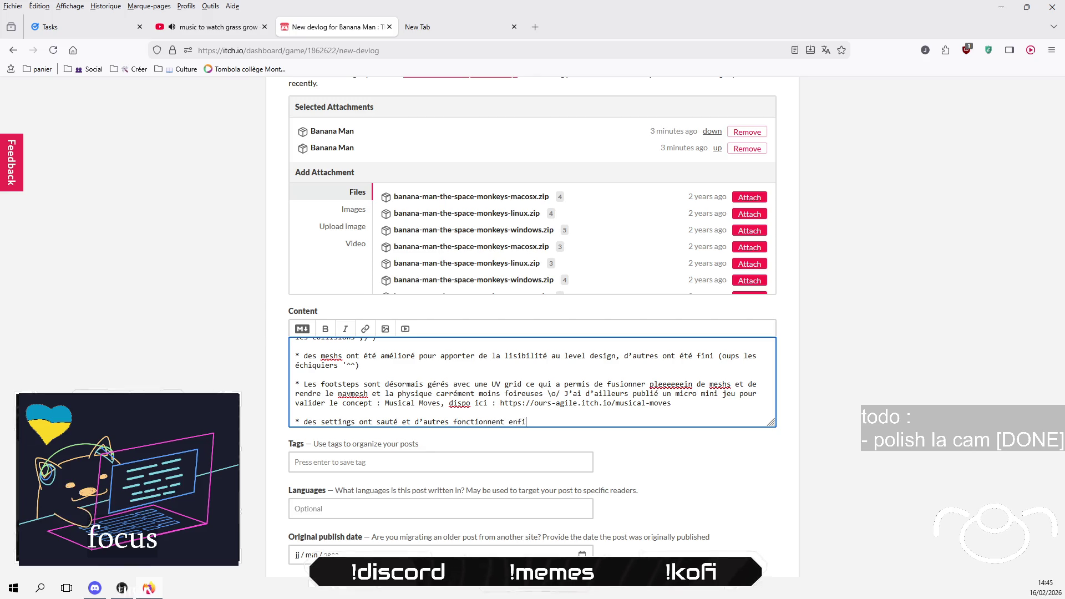
{"action": "key", "text": "Return"}
{"action": "key", "text": "Return"}
{"action": "type", "text": "* le support m"}
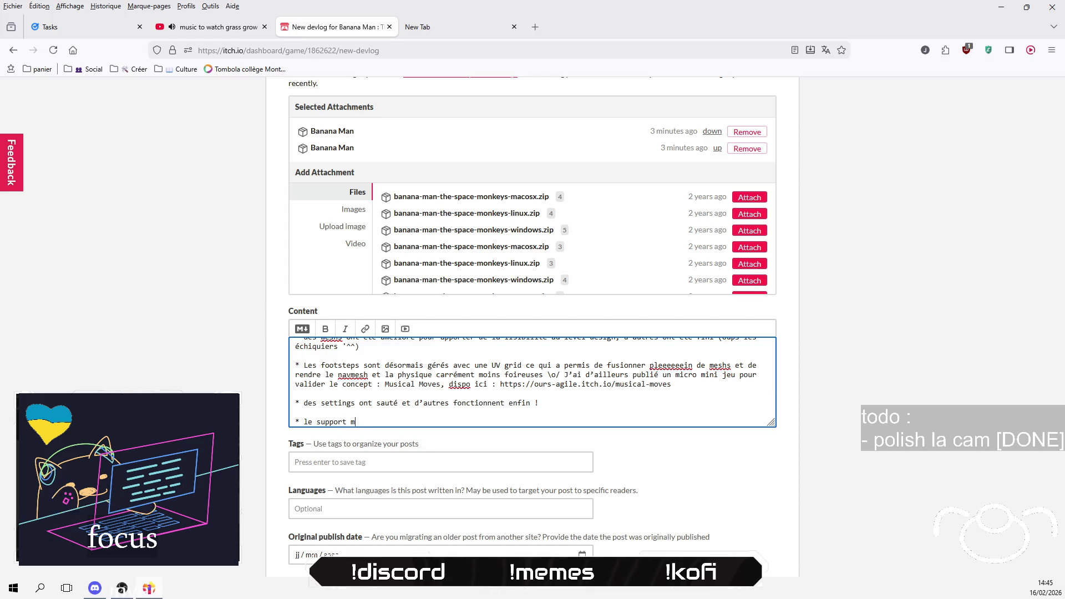
{"action": "type", "text": "anette a reg"}
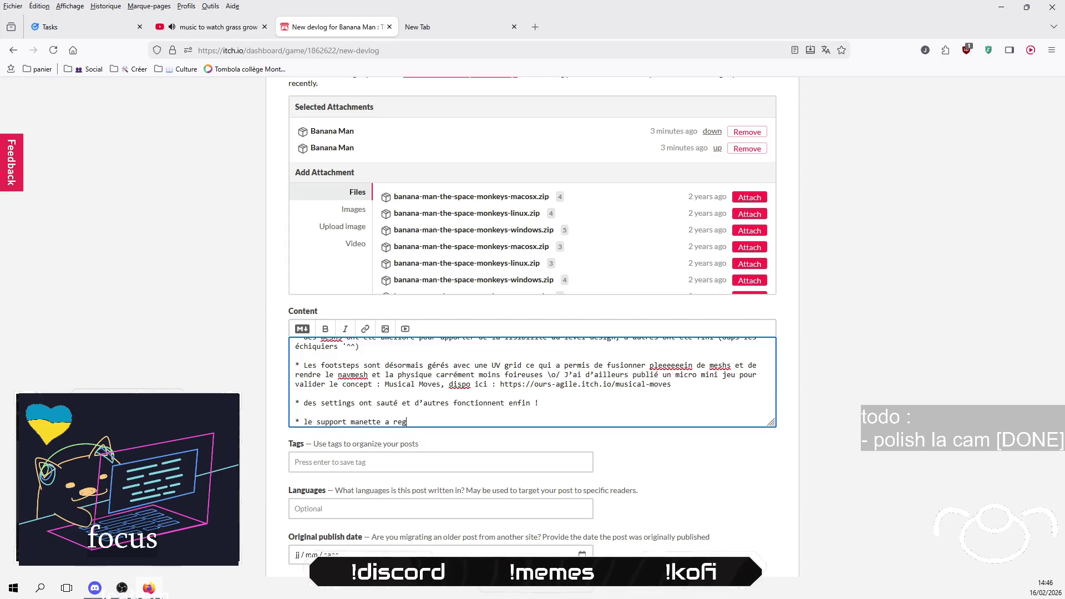
{"action": "type", "text": "réssé mais ça"}
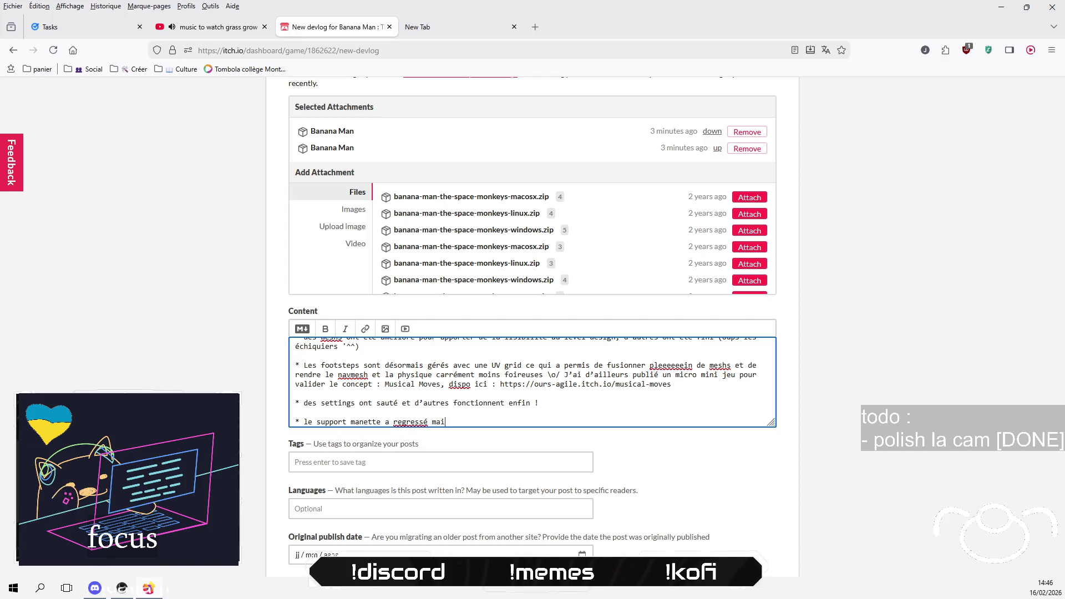
{"action": "type", "text": " va revenir en mieux"}
{"action": "type", "text": " plus tard !"}
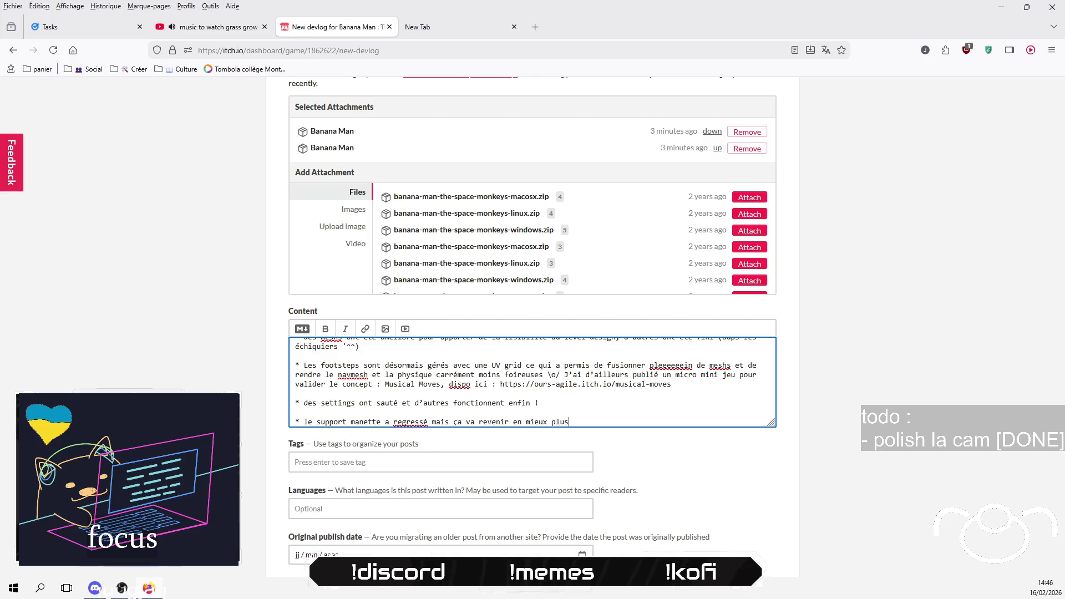
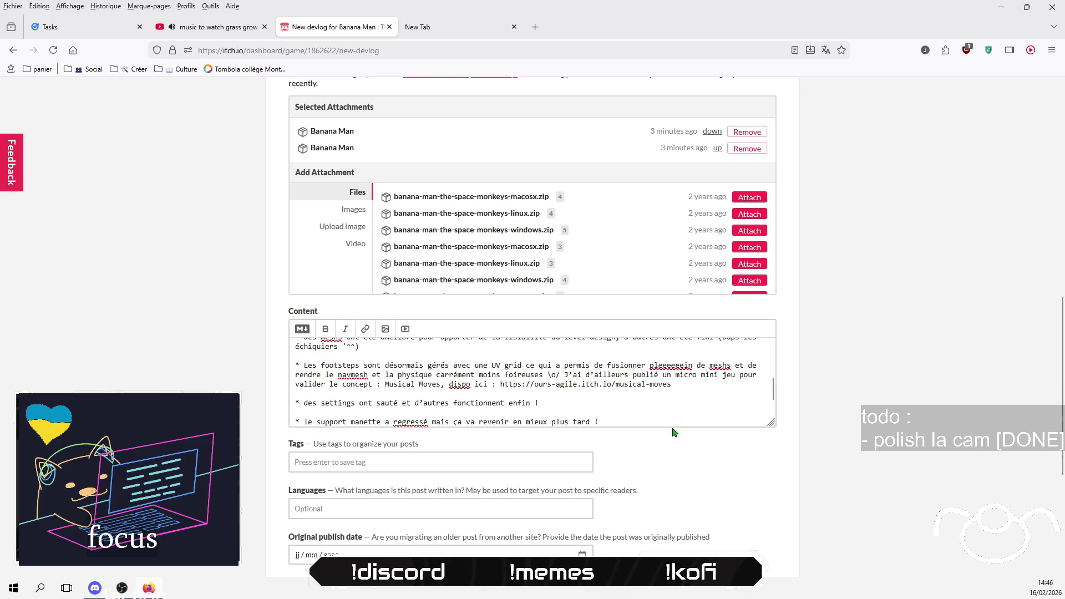
Step: Add a final paragraph to the devlog inviting bug reports and feedback on the Discord server
{"action": "left_click", "coordinate": [670, 425]}
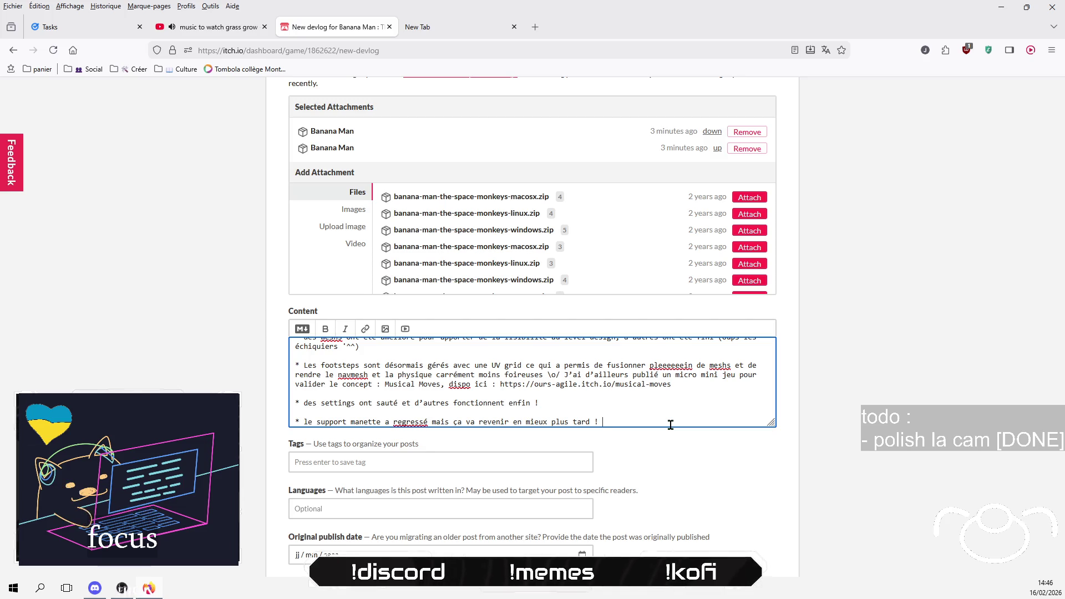
{"action": "key", "text": "Return"}
{"action": "key", "text": "Return"}
{"action": "type", "text": "c"}
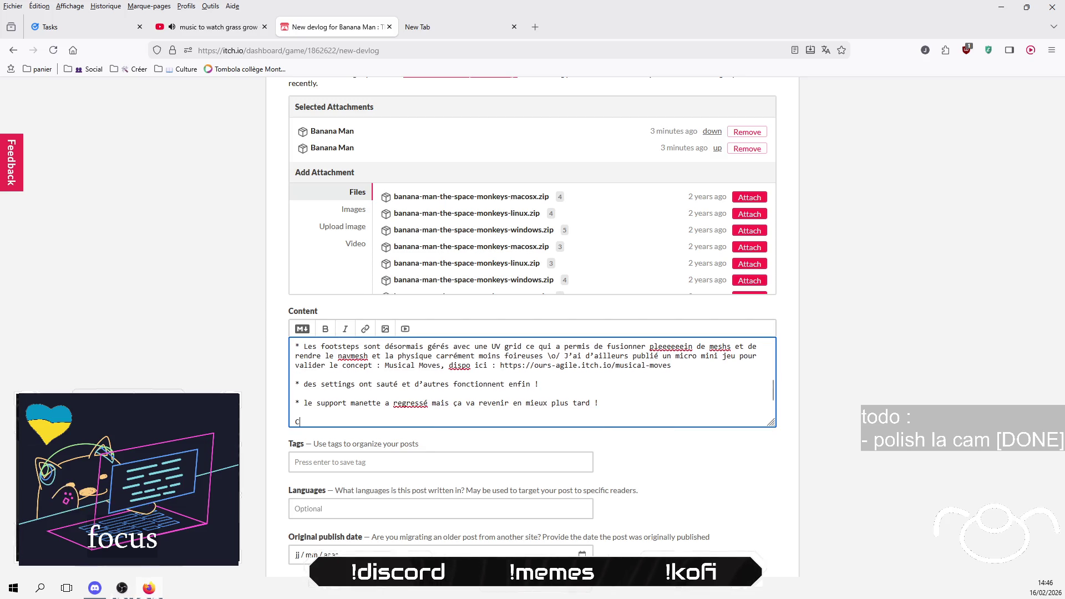
{"action": "type", "text": "omme à cha"}
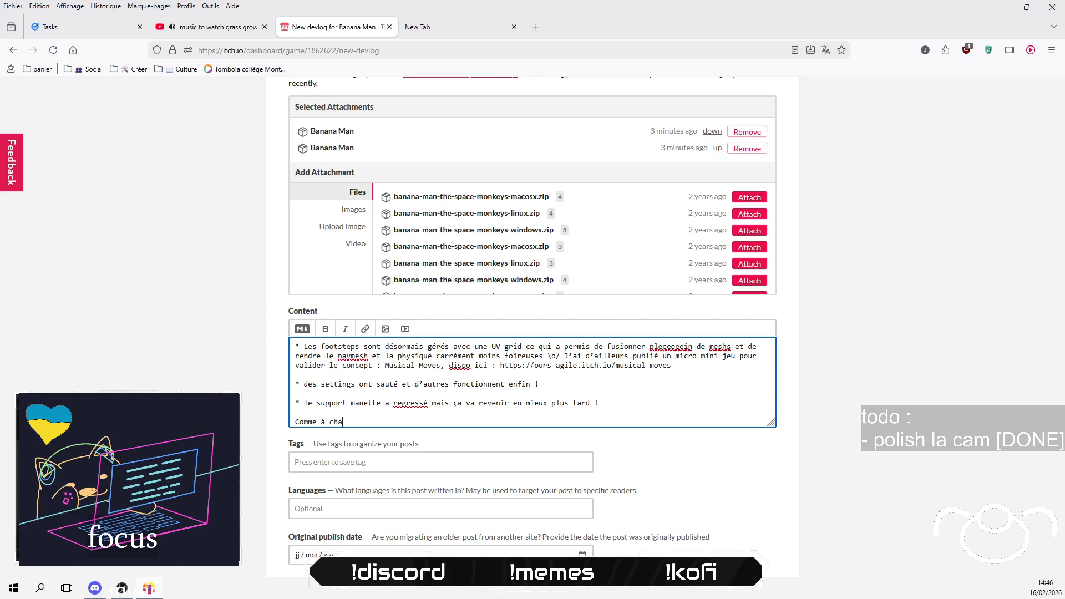
{"action": "type", "text": "que fois"}
{"action": "type", "text": ", des gub"}
{"action": "type", "text": "s, des r"}
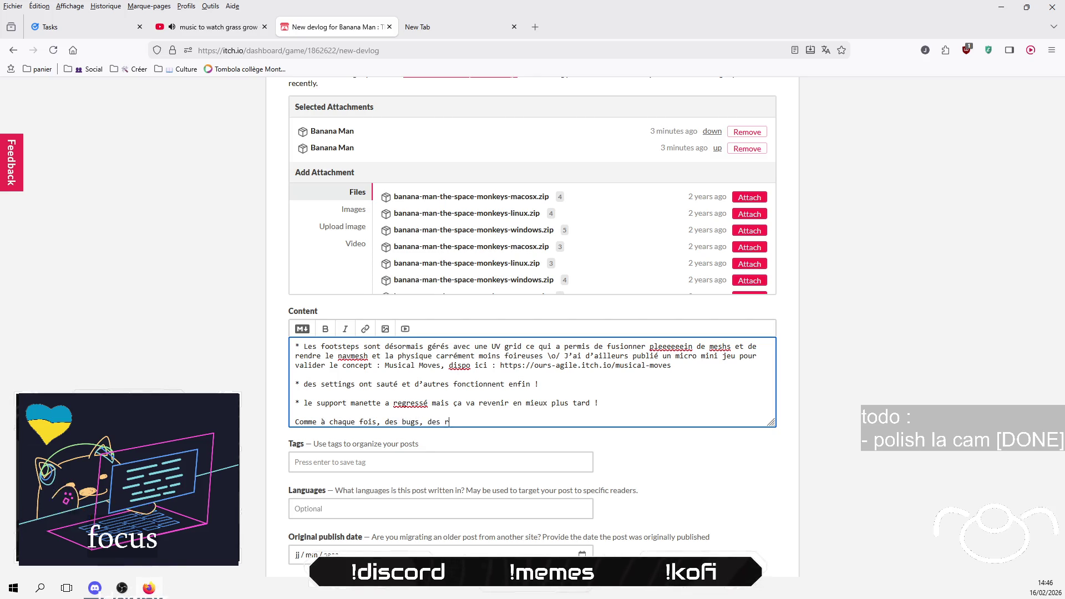
{"action": "type", "text": "emar"}
{"action": "type", "text": "ques"}
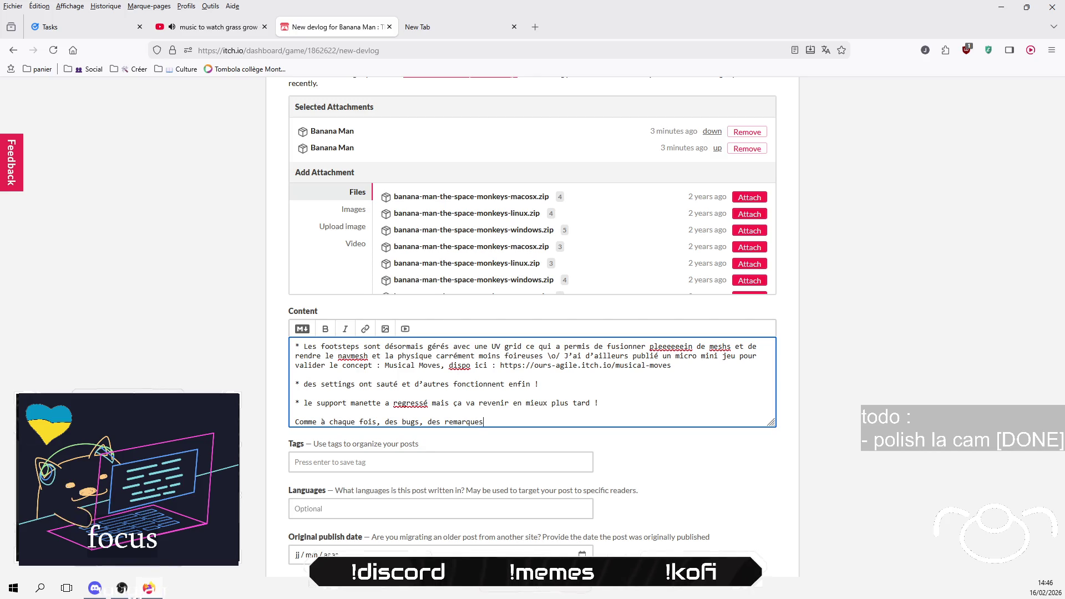
{"action": "type", "text": ", nd tout"}
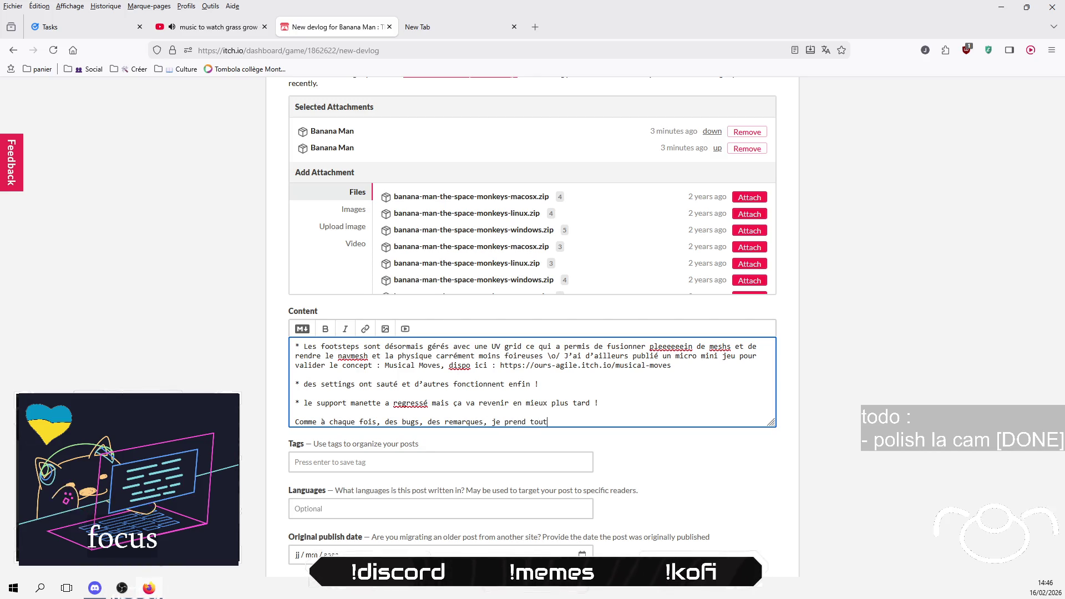
{"action": "type", "text": "'est sur dis"}
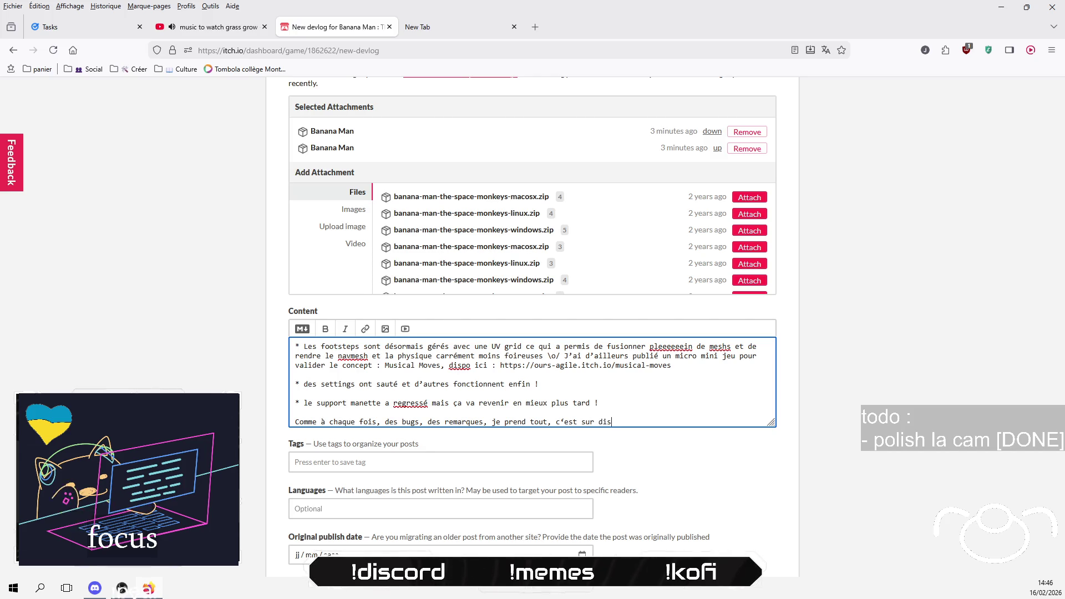
{"action": "type", "text": "cord que"}
{"action": "key", "text": "BackSpace"}
{"action": "key", "text": "BackSpace"}
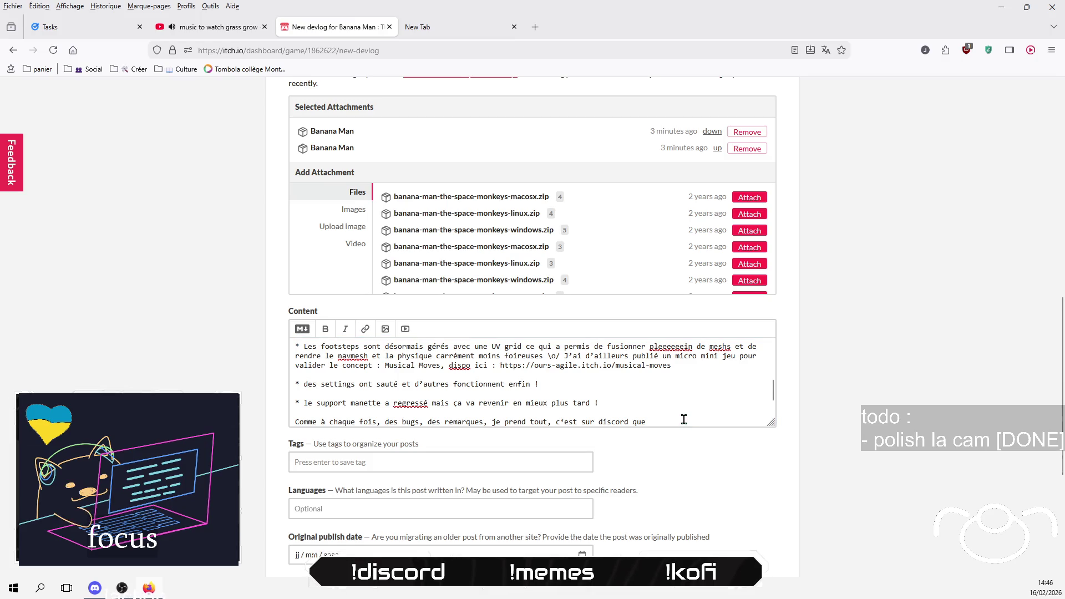
{"action": "type", "text": "a se pas"}
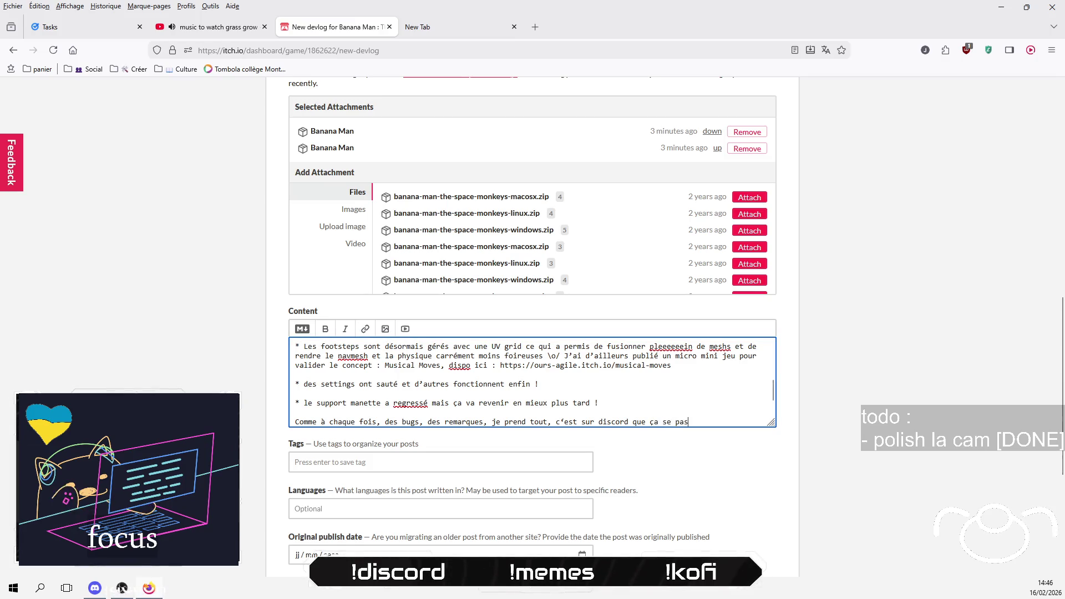
{"action": "type", "text": "se :)"}
{"action": "key", "text": "Return"}
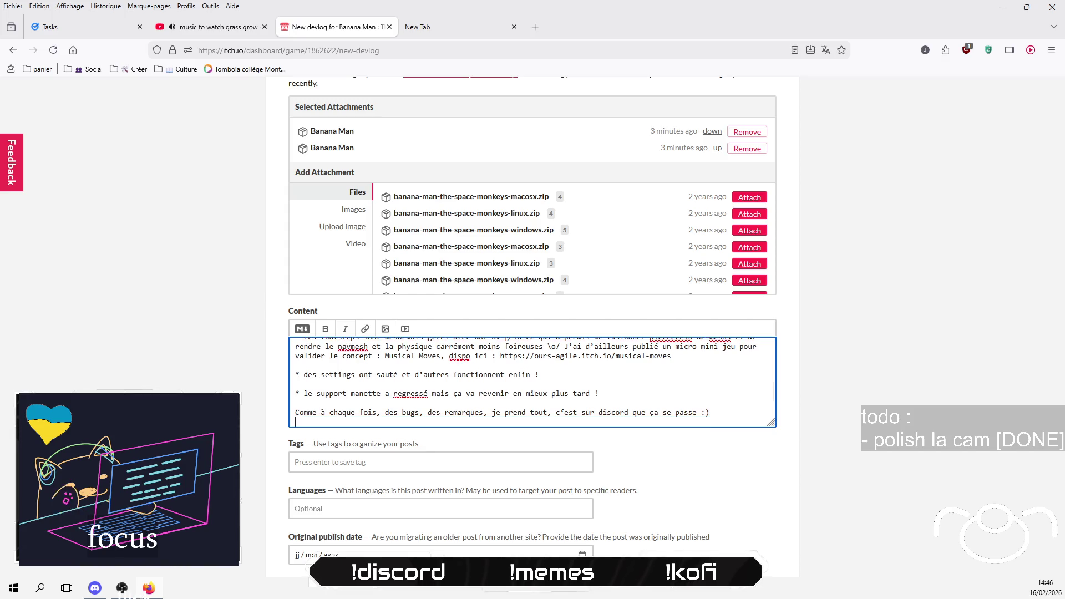
{"action": "key", "text": "alt+Tab"}
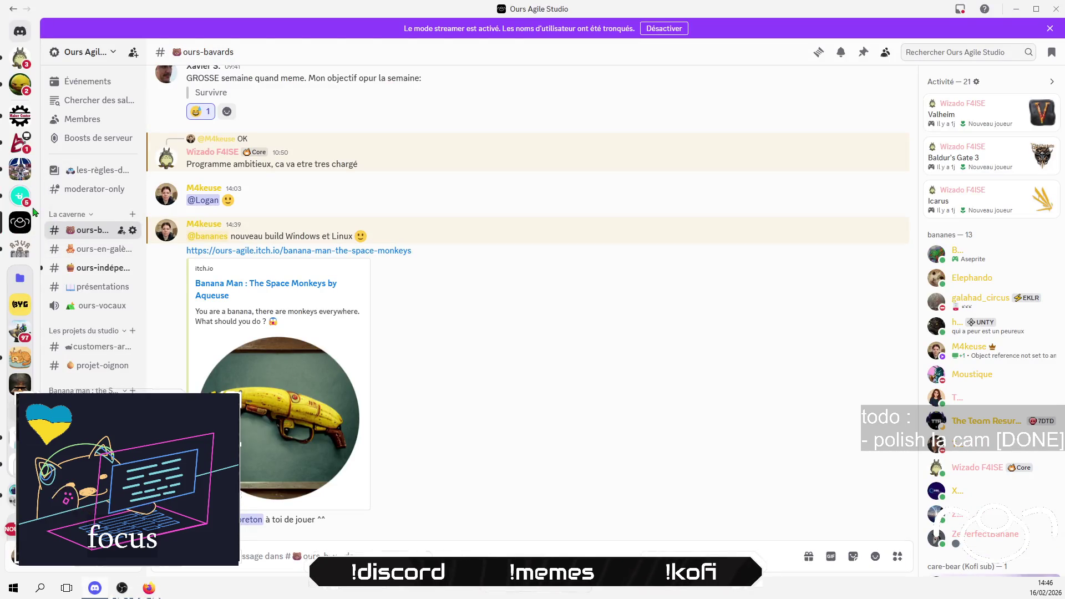
Step: Generate an Ours Agile Studio invite link with expiry set to 'Jamais' and copy it
{"action": "right_click", "coordinate": [24, 229]}
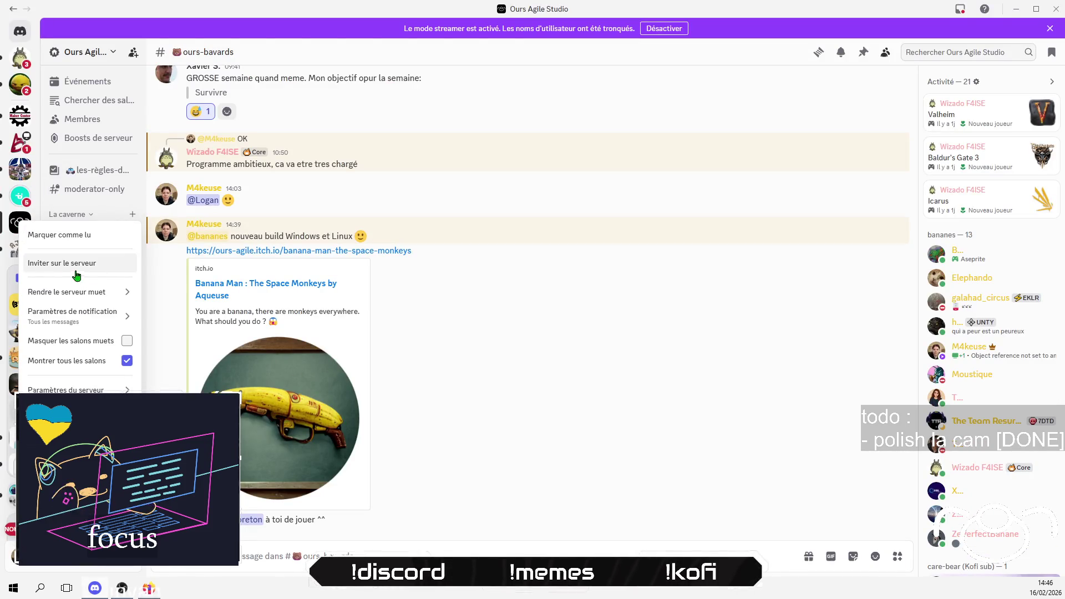
{"action": "left_click", "coordinate": [74, 267]}
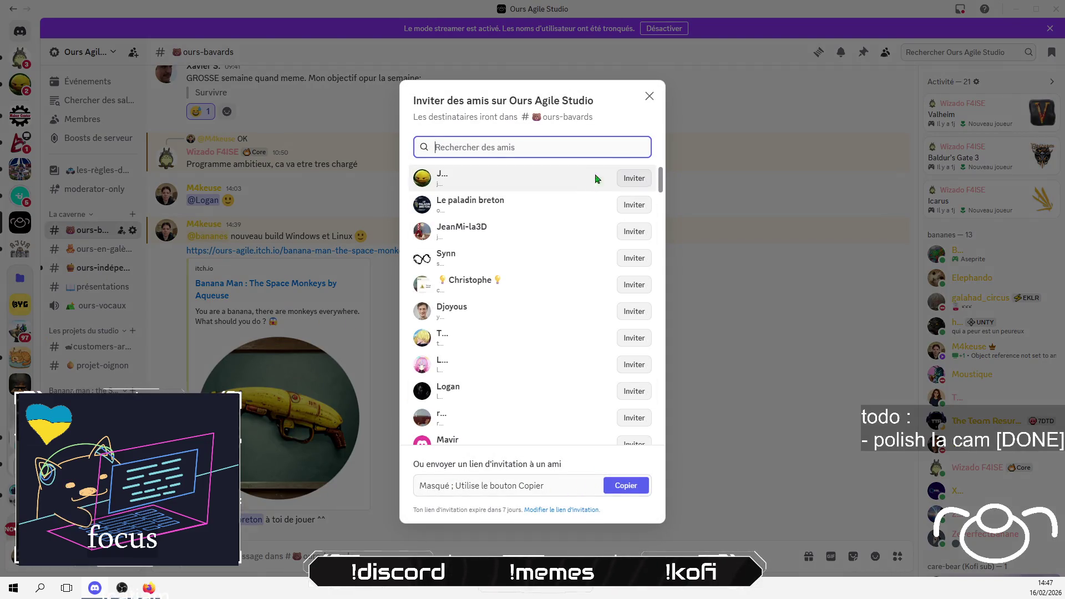
{"action": "scroll", "coordinate": [597, 177], "scroll_direction": "down", "scroll_amount": 6}
{"action": "left_click", "coordinate": [557, 509]}
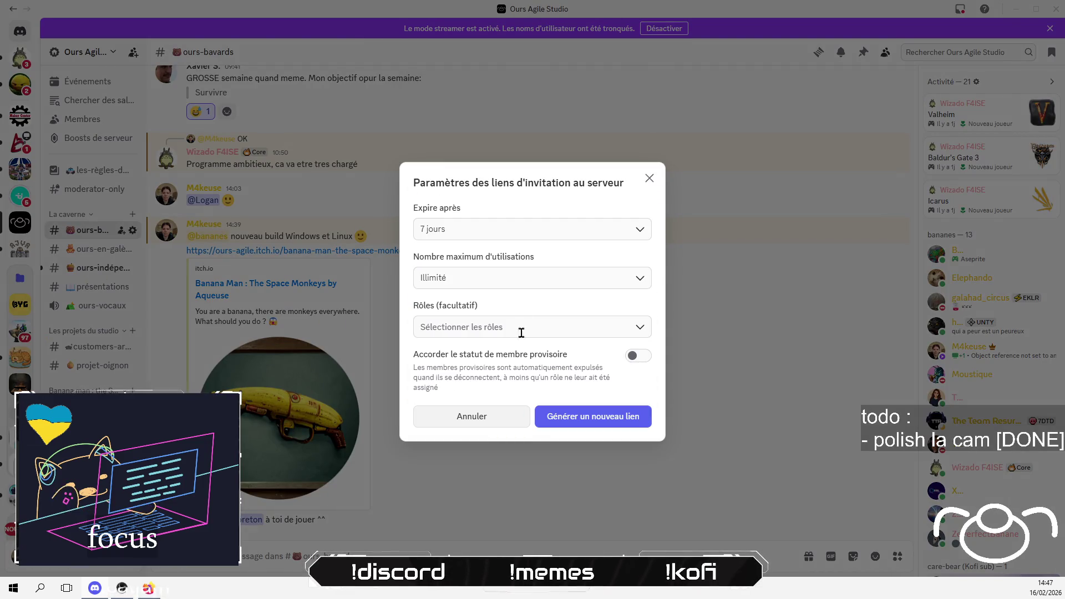
{"action": "left_click", "coordinate": [546, 231]}
{"action": "scroll", "coordinate": [501, 342], "scroll_direction": "down", "scroll_amount": 1}
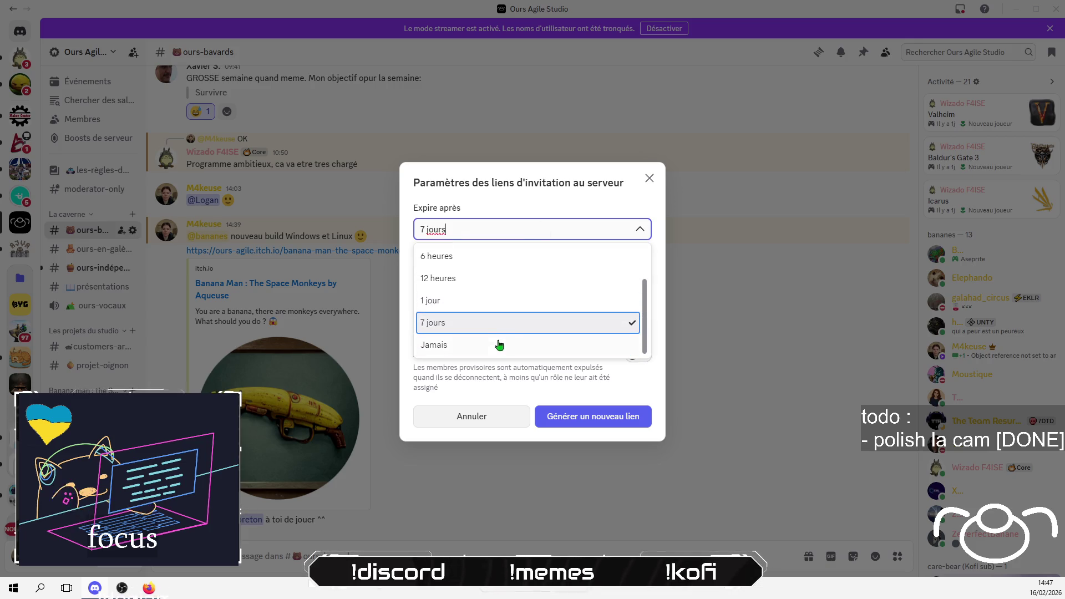
{"action": "left_click", "coordinate": [495, 346]}
{"action": "left_click", "coordinate": [593, 417]}
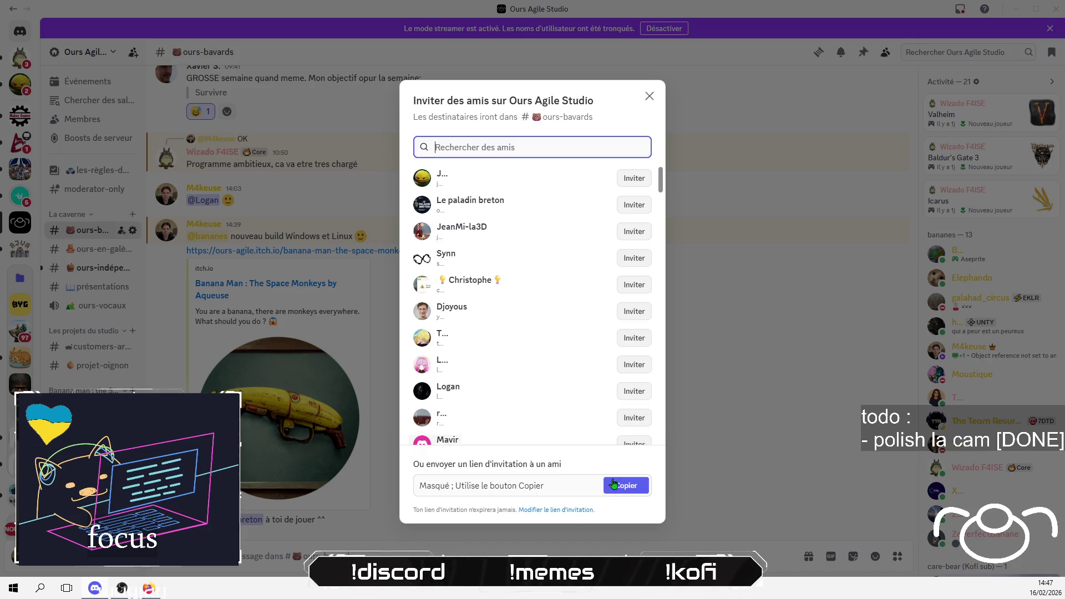
{"action": "left_click", "coordinate": [617, 491]}
{"action": "left_click", "coordinate": [649, 96]}
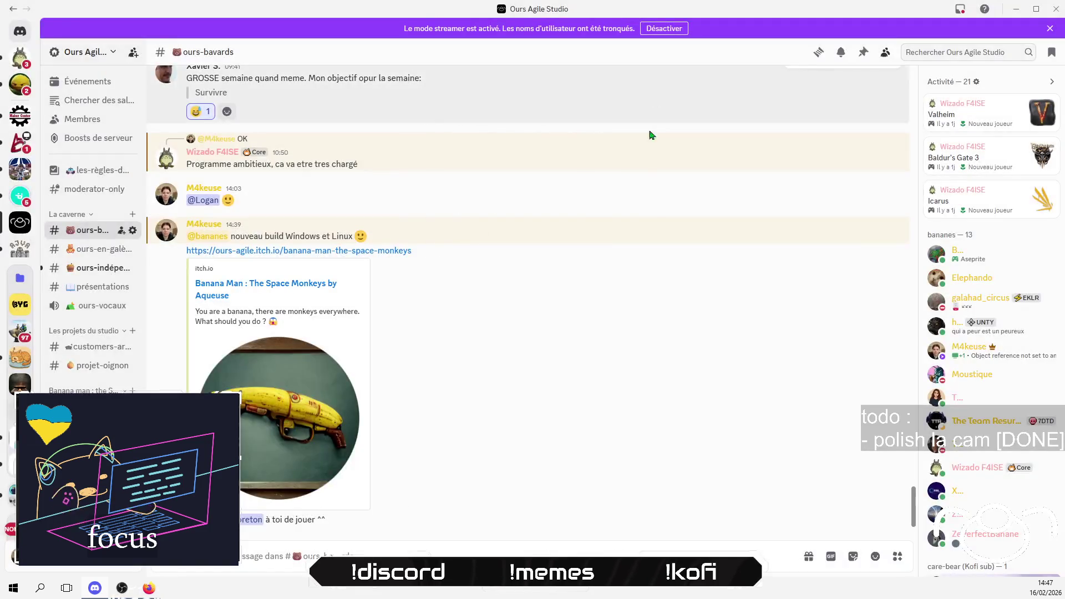
Step: Paste the Discord invite link on a new line at the end of the devlog content
{"action": "key", "text": "alt+Tab"}
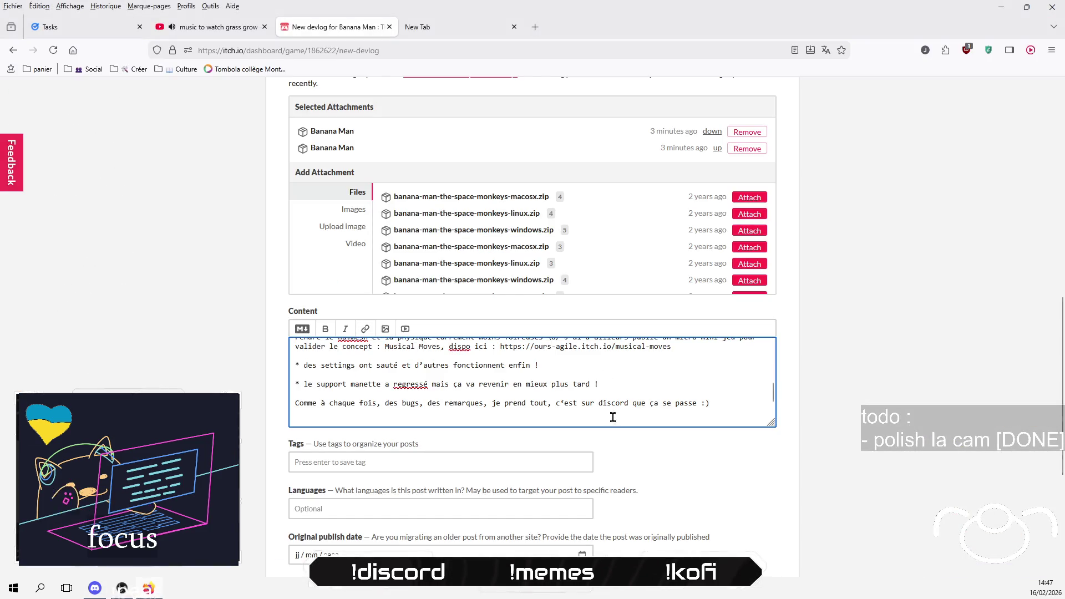
{"action": "left_click", "coordinate": [612, 417]}
{"action": "key", "text": "Return"}
{"action": "key", "text": "Return"}
{"action": "type", "text": "https://discord.gg/YhffQeyhYR"}
Step: Mark the devlog Published, save it, and select the published post's address
{"action": "scroll", "coordinate": [453, 450], "scroll_direction": "down", "scroll_amount": 2}
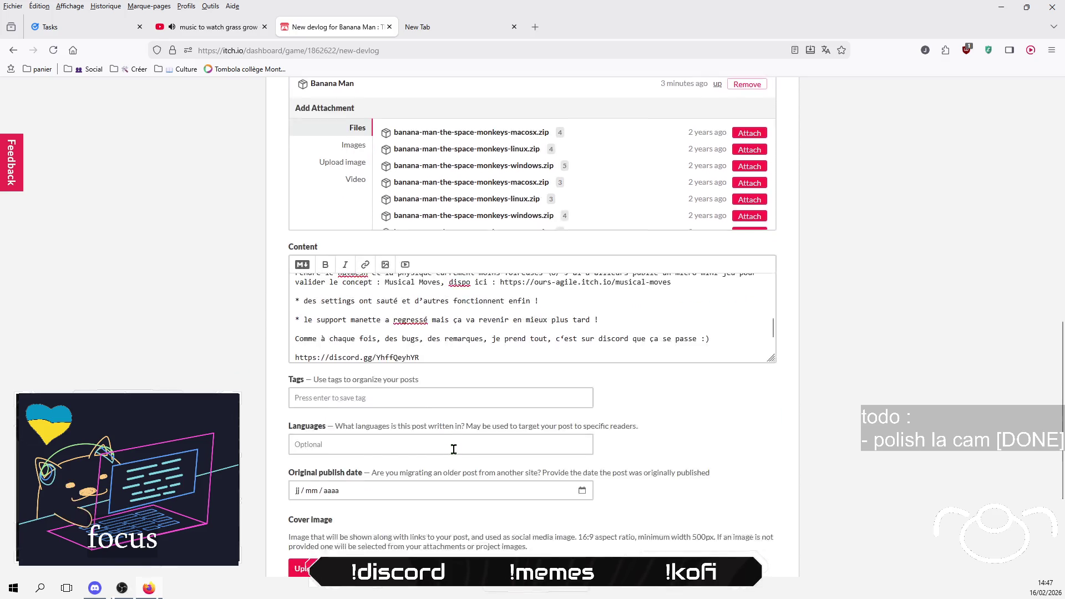
{"action": "scroll", "coordinate": [454, 449], "scroll_direction": "down", "scroll_amount": 3}
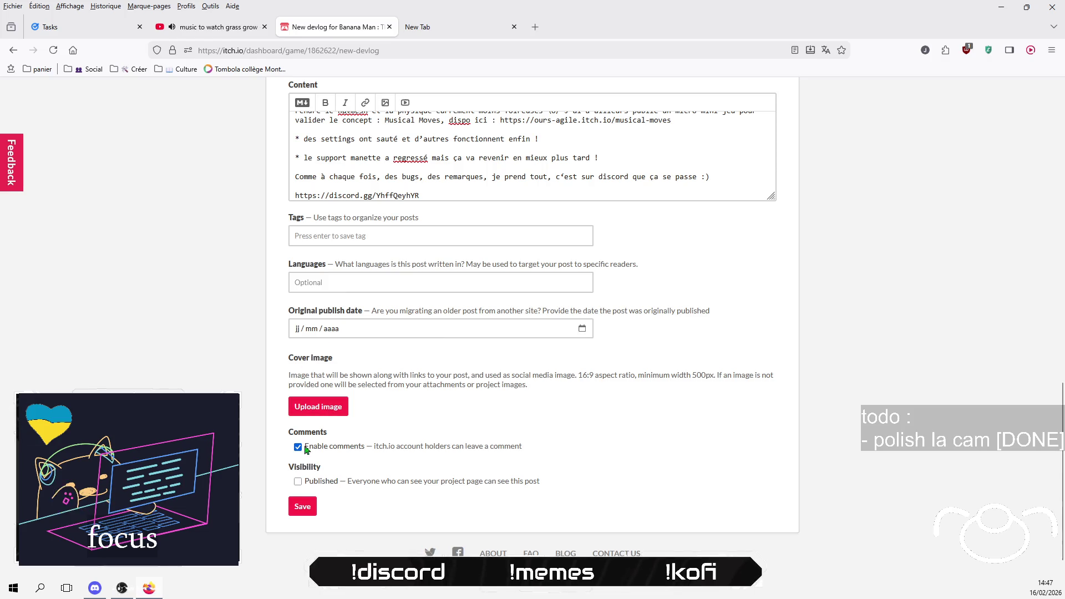
{"action": "left_click", "coordinate": [298, 482]}
{"action": "left_click", "coordinate": [304, 511]}
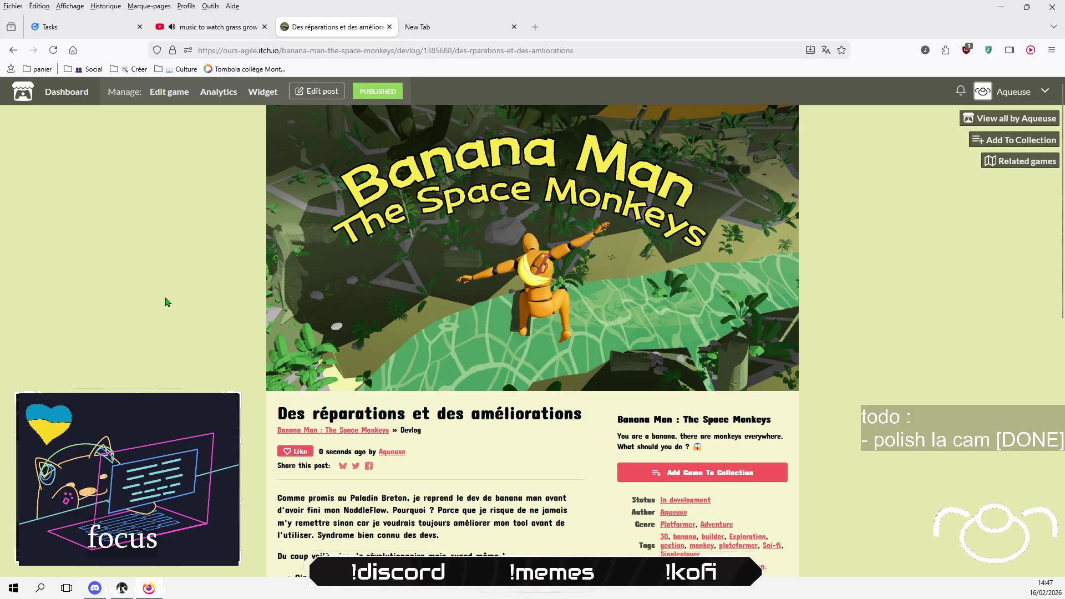
{"action": "left_click", "coordinate": [494, 54]}
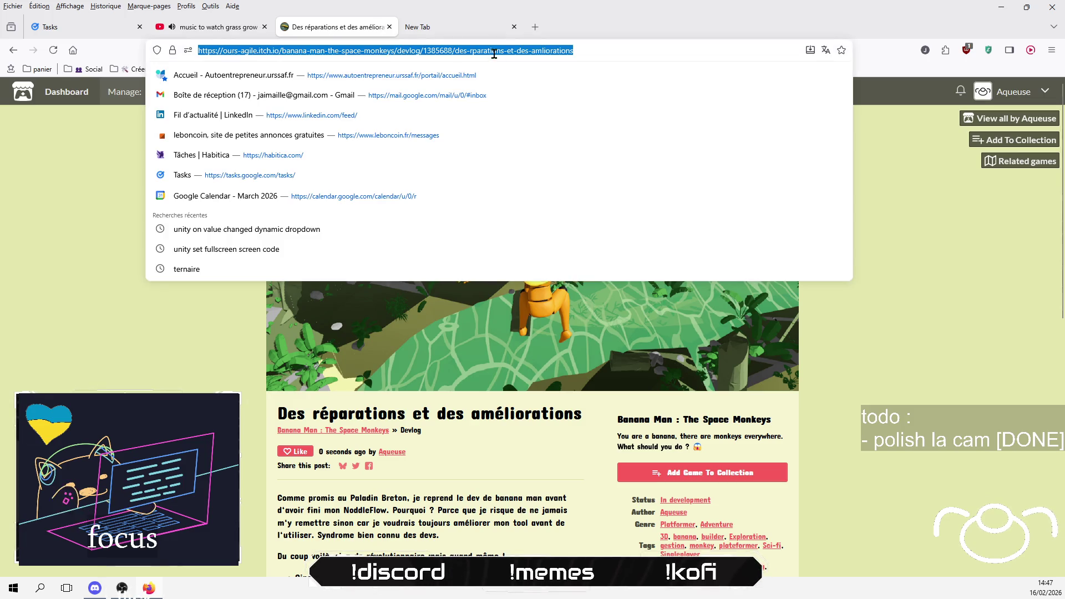
{"action": "left_click", "coordinate": [842, 357]}
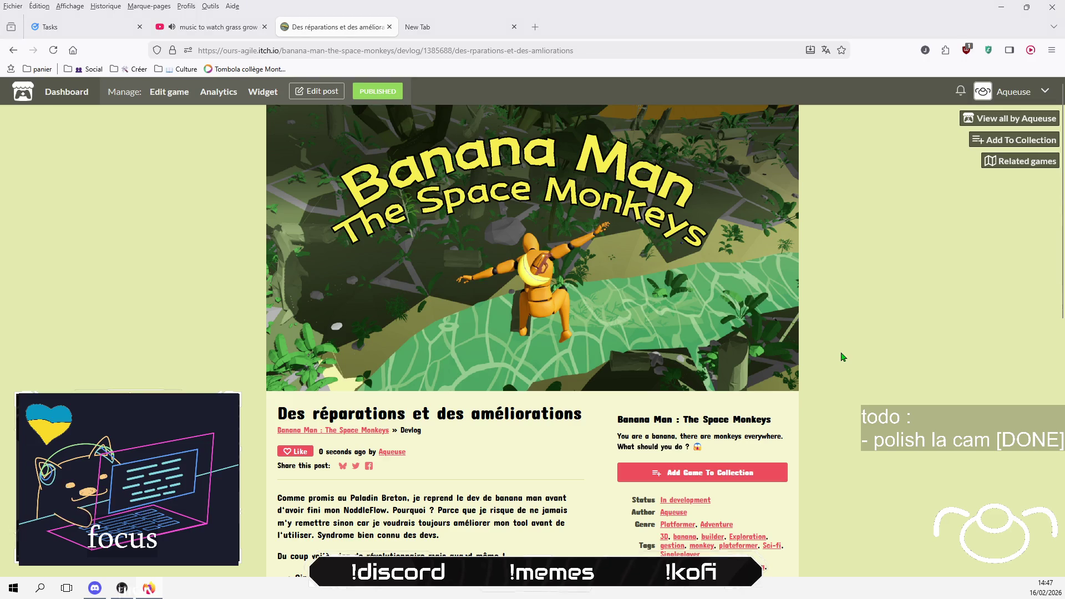
Step: Send the published devlog's link as a message in the ours-bavards channel
{"action": "key", "text": "alt+Tab"}
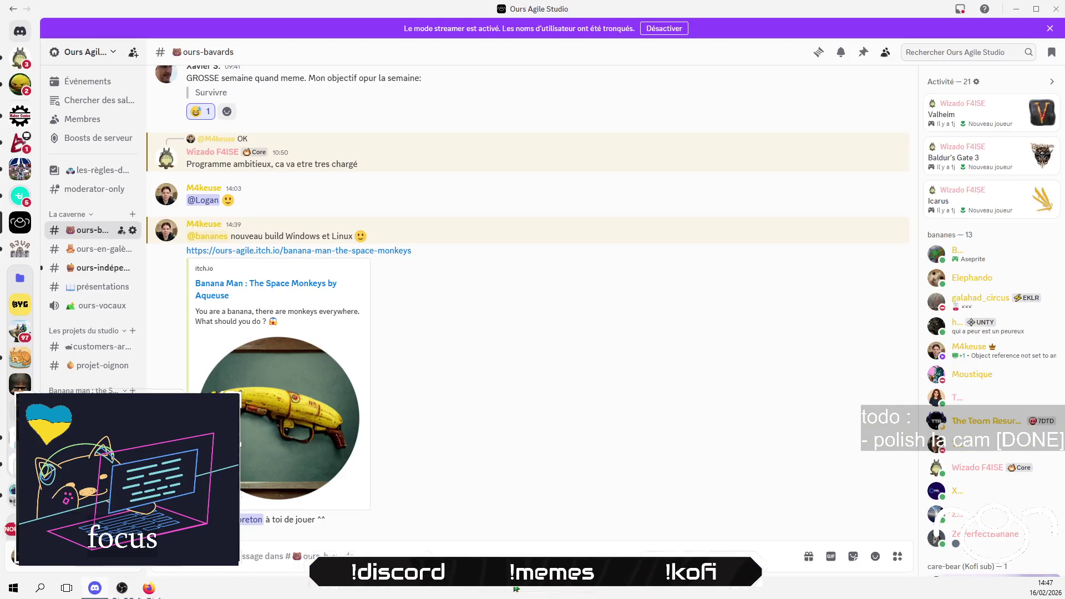
{"action": "key", "text": "ctrl+v"}
{"action": "key", "text": "Return"}
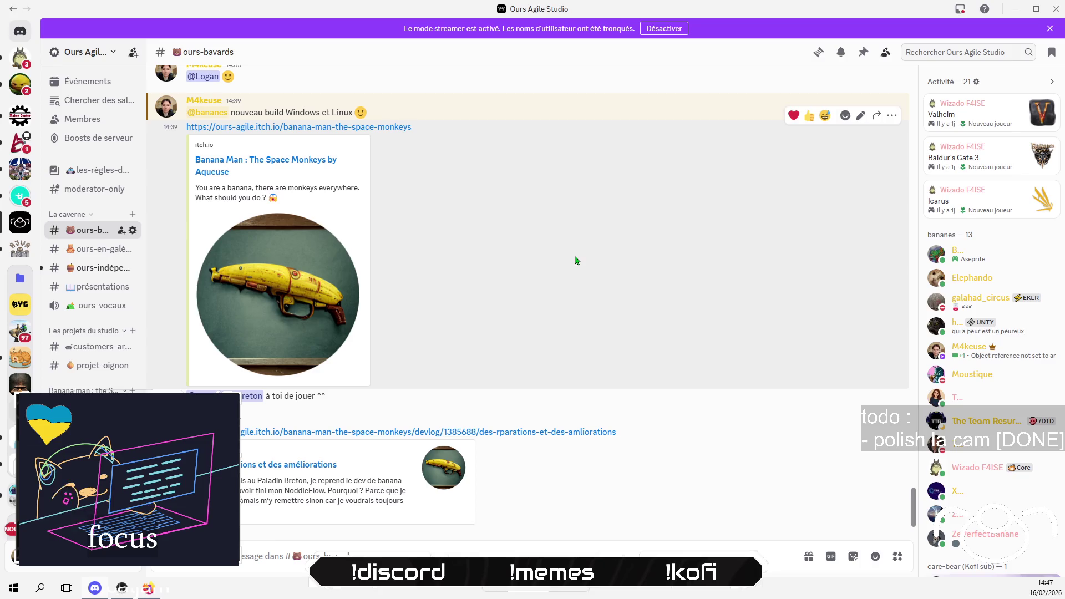
{"action": "key", "text": "alt+Tab"}
{"action": "scroll", "coordinate": [458, 381], "scroll_direction": "down", "scroll_amount": 3}
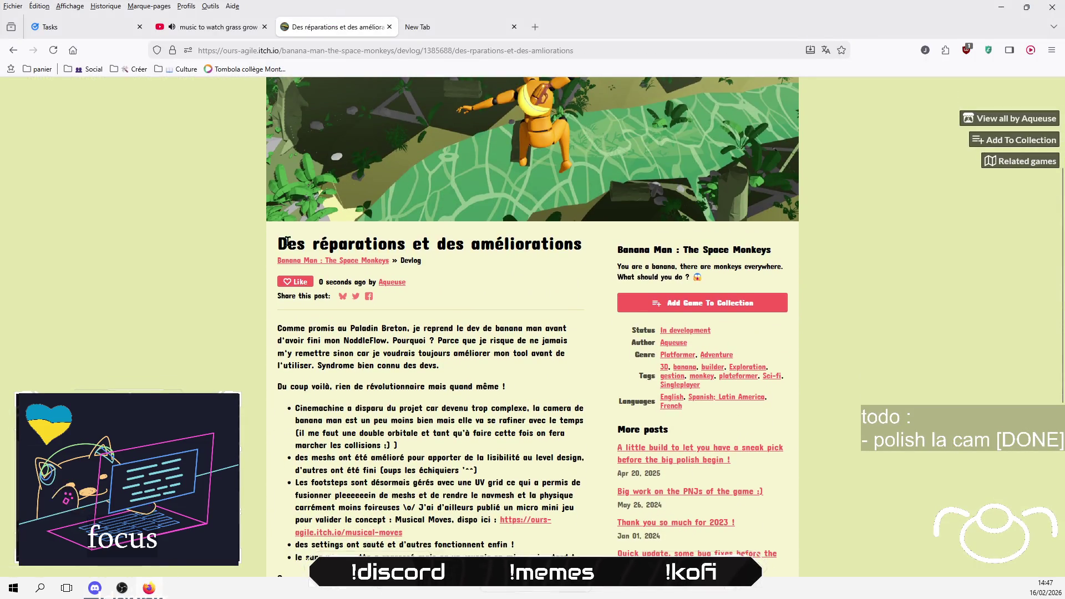
Step: Look over the published devlog post on its page
{"action": "mouse_move", "coordinate": [278, 328]}
{"action": "left_mouse_down"}
{"action": "mouse_move", "coordinate": [583, 430]}
{"action": "mouse_move", "coordinate": [516, 433]}
{"action": "mouse_move", "coordinate": [431, 466]}
{"action": "mouse_move", "coordinate": [443, 480]}
{"action": "left_mouse_up"}
{"action": "scroll", "coordinate": [515, 432], "scroll_direction": "down", "scroll_amount": 2}
{"action": "left_click", "coordinate": [451, 431]}
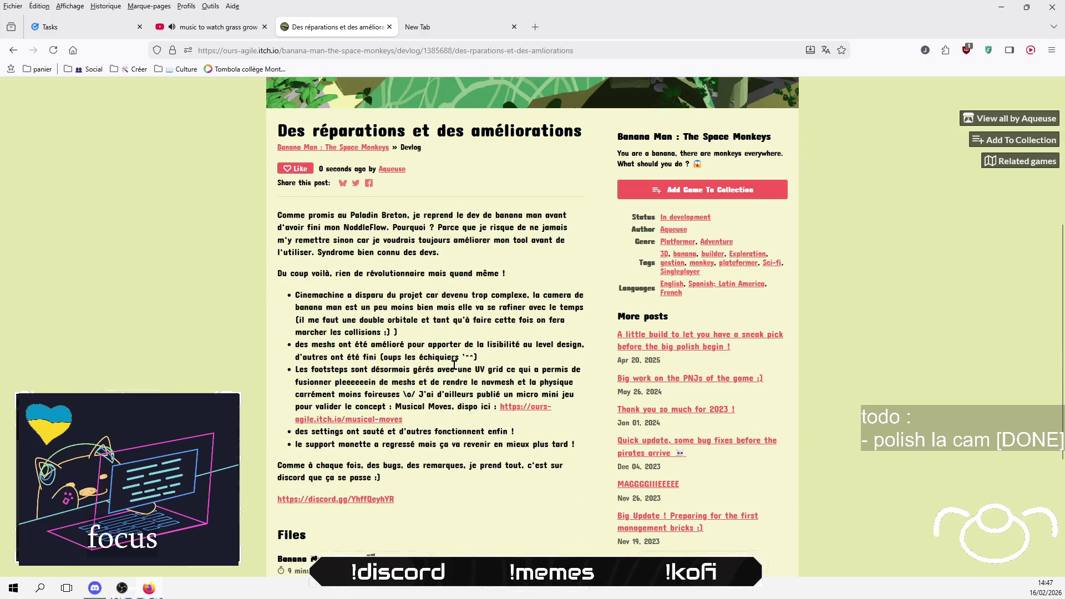
{"action": "scroll", "coordinate": [181, 374], "scroll_direction": "down", "scroll_amount": 4}
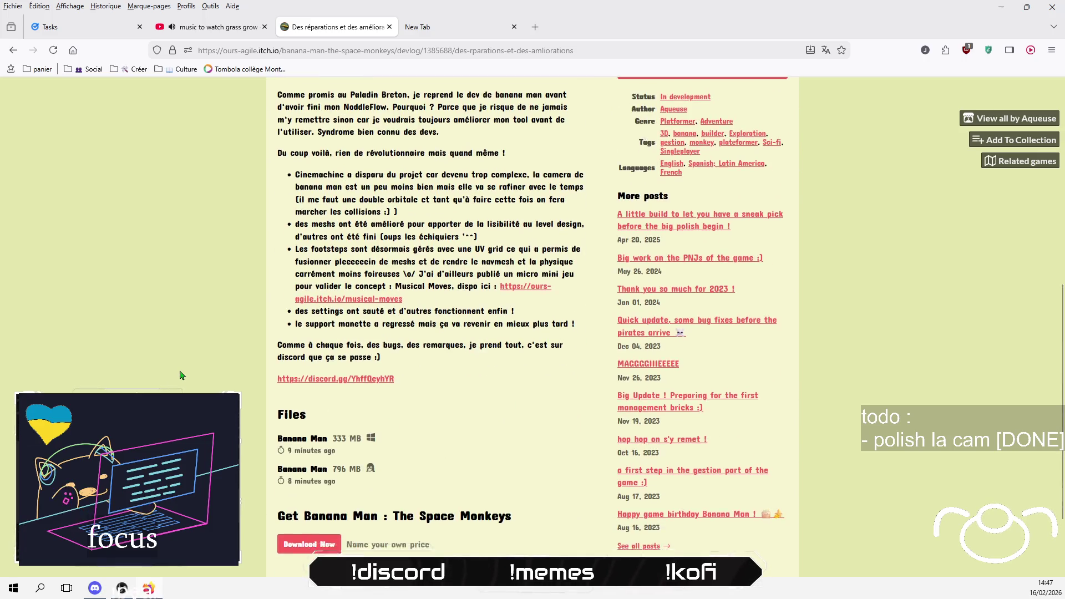
{"action": "scroll", "coordinate": [180, 374], "scroll_direction": "up", "scroll_amount": 5}
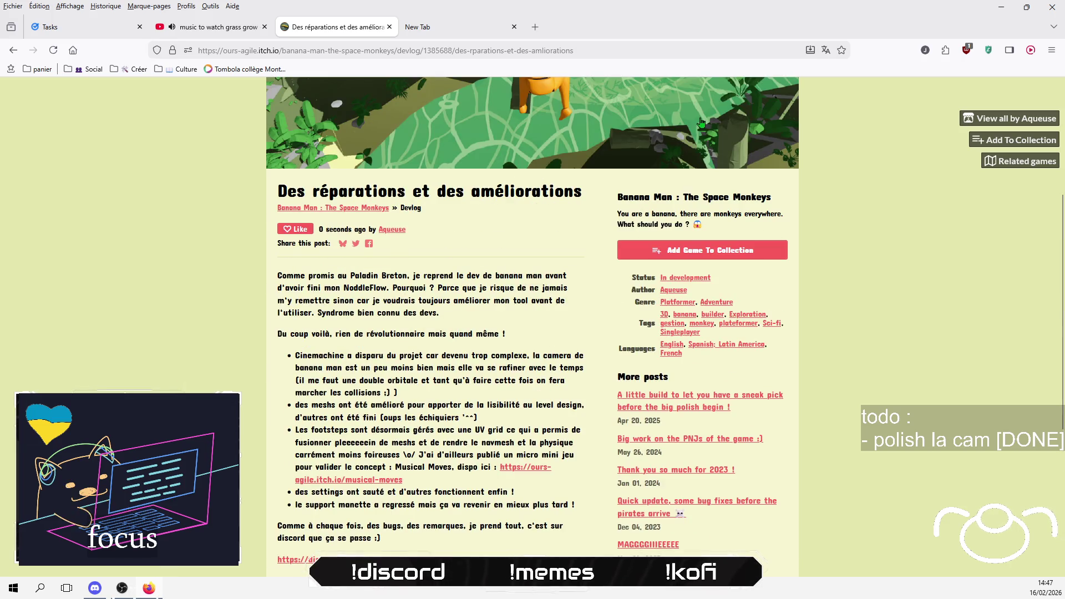
{"action": "scroll", "coordinate": [200, 77], "scroll_direction": "up", "scroll_amount": 4}
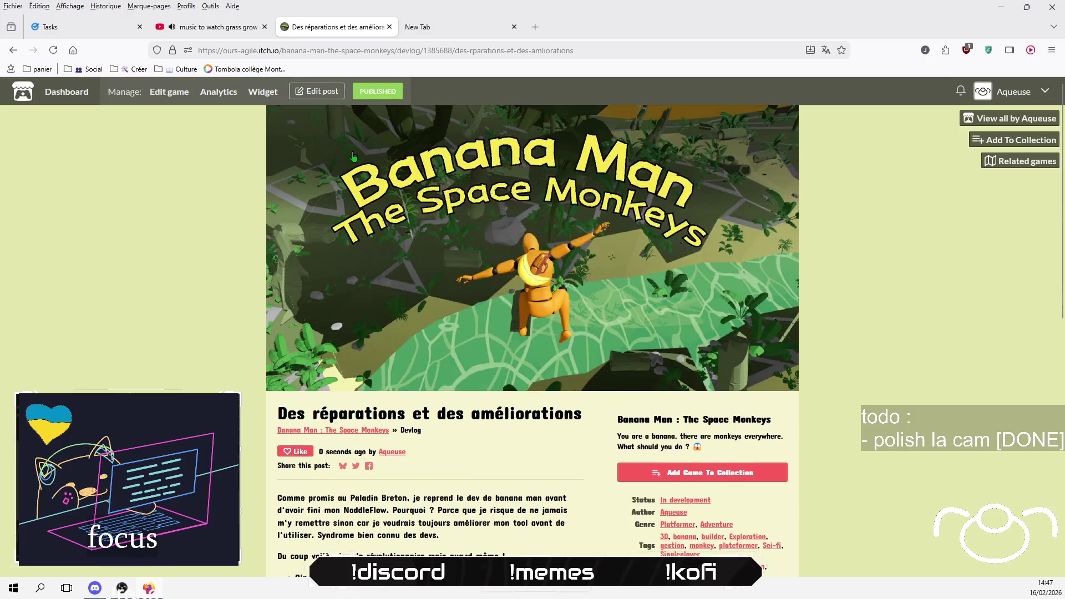
Step: Open the devlog for editing, copy all its content, and go to the empty new tab's address bar
{"action": "left_click", "coordinate": [325, 92]}
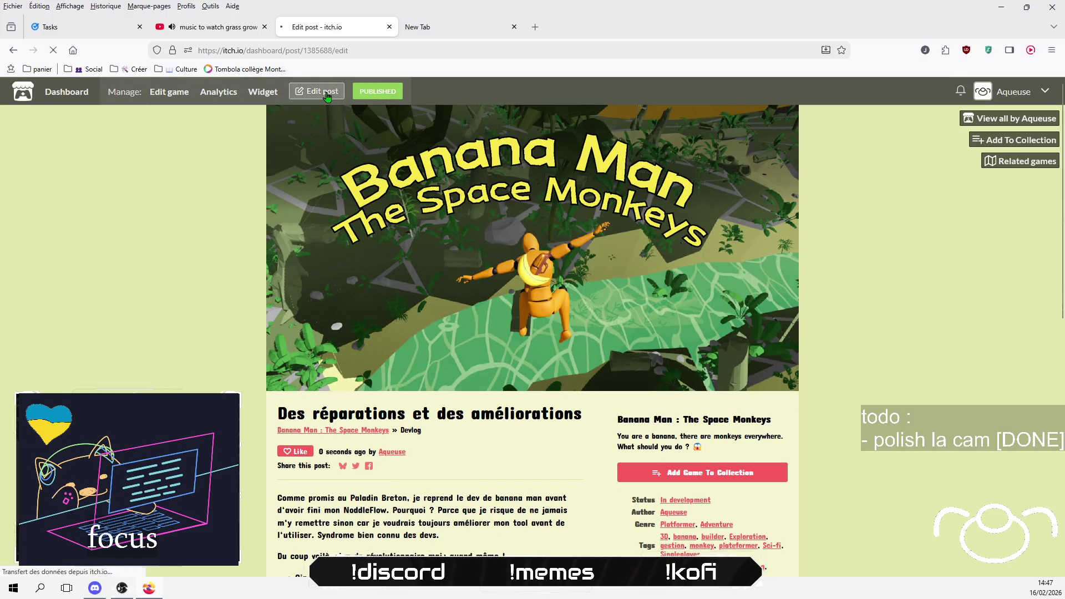
{"action": "scroll", "coordinate": [485, 336], "scroll_direction": "down", "scroll_amount": 6}
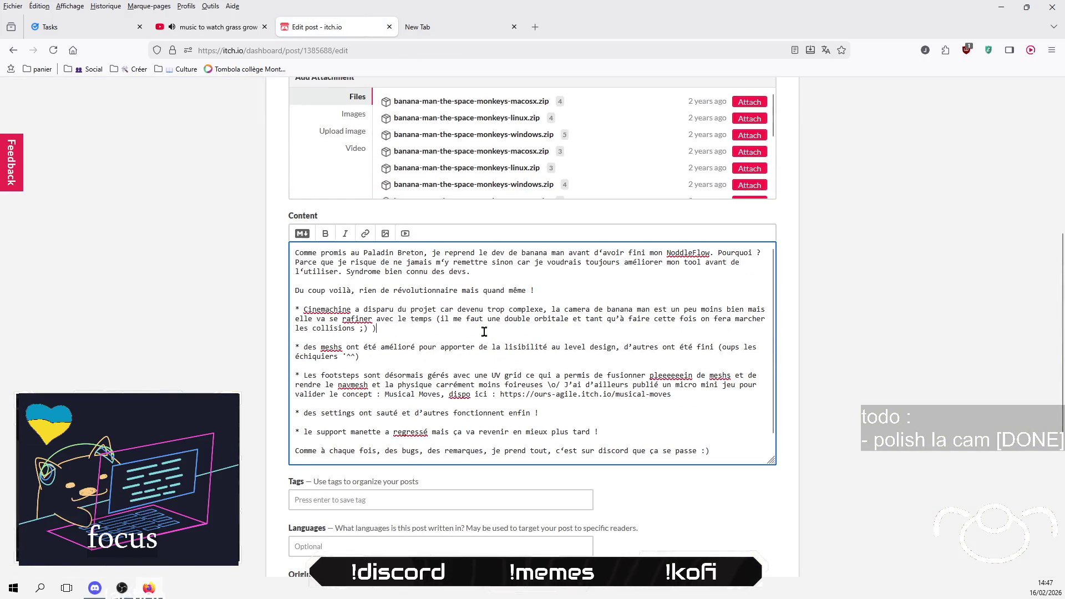
{"action": "key", "text": "ctrl+a"}
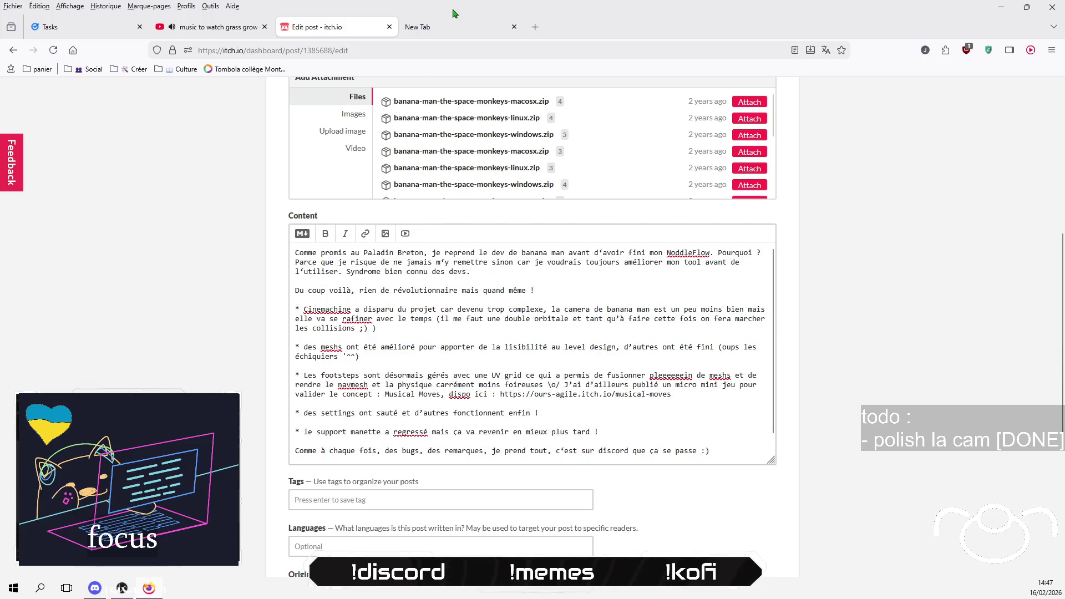
{"action": "left_click", "coordinate": [444, 28]}
{"action": "left_click", "coordinate": [453, 50]}
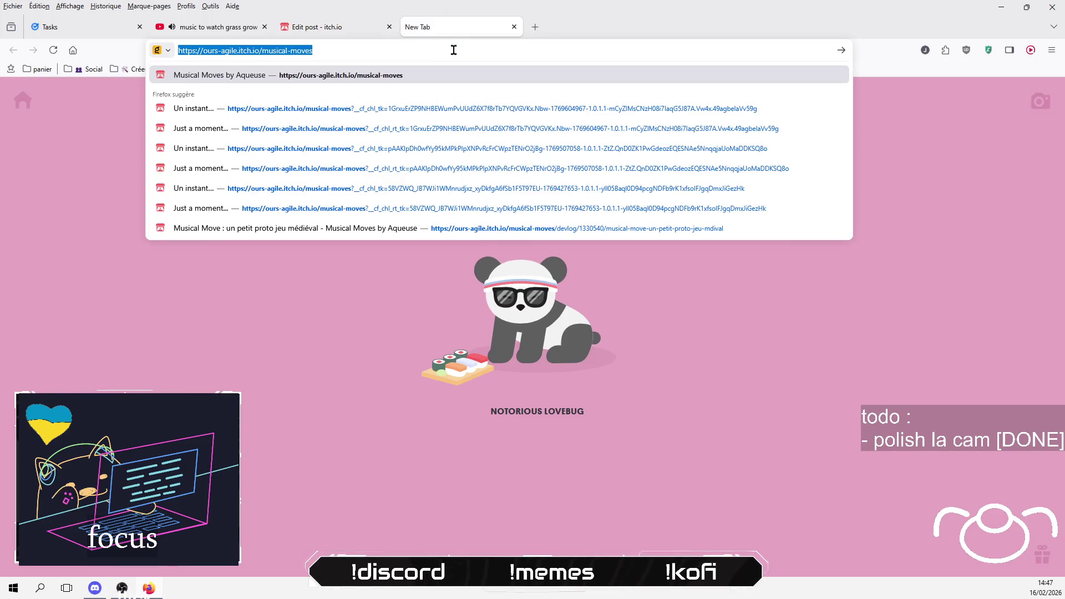
Step: Search Kagi for 'kofi' and open the Ko-fi homepage result
{"action": "type", "text": "kofi"}
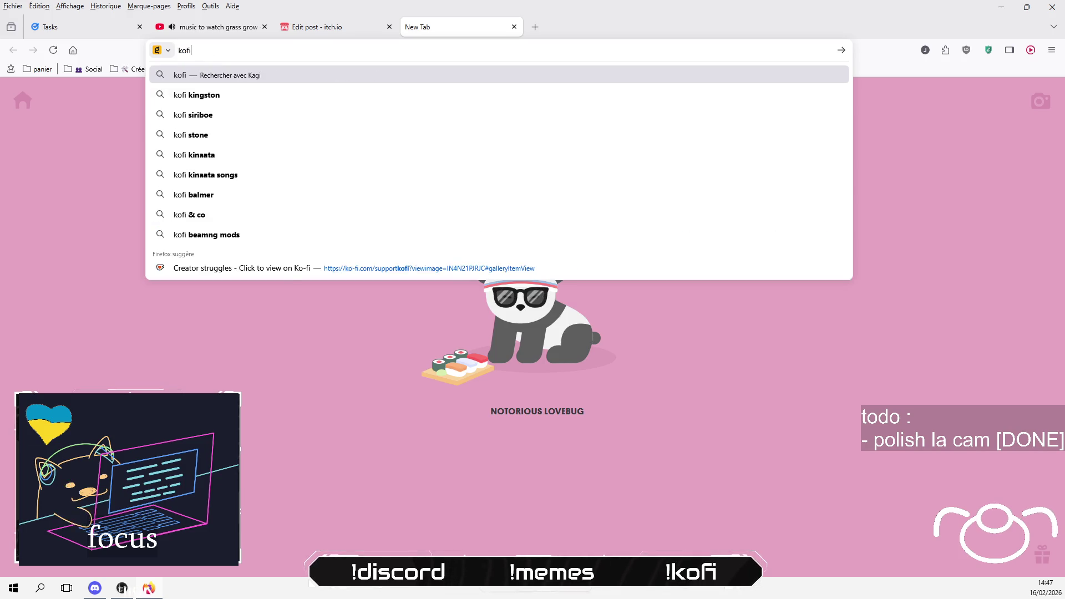
{"action": "key", "text": "Return"}
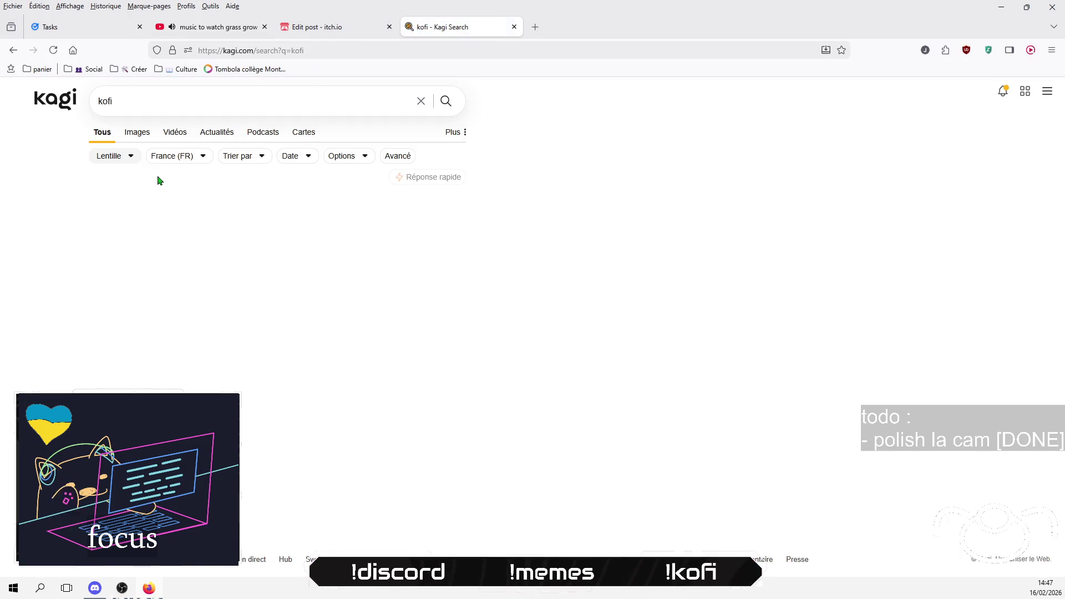
{"action": "left_click", "coordinate": [158, 203]}
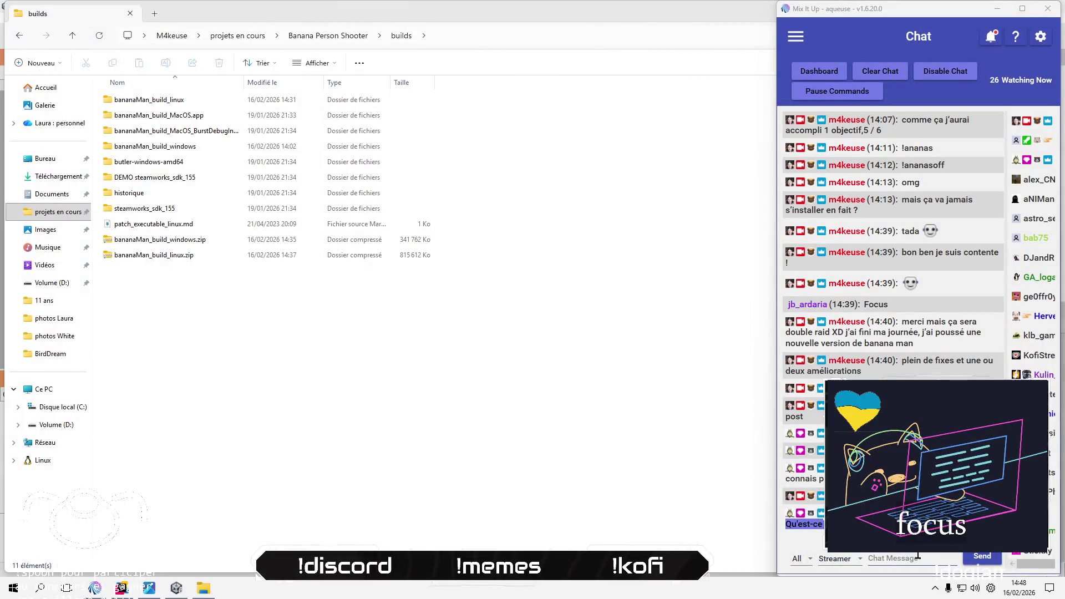
Step: Send Mix It Up chat replies announcing the Linux build is out on itch.io
{"action": "left_click", "coordinate": [917, 556]}
{"action": "type", "text": "quo"}
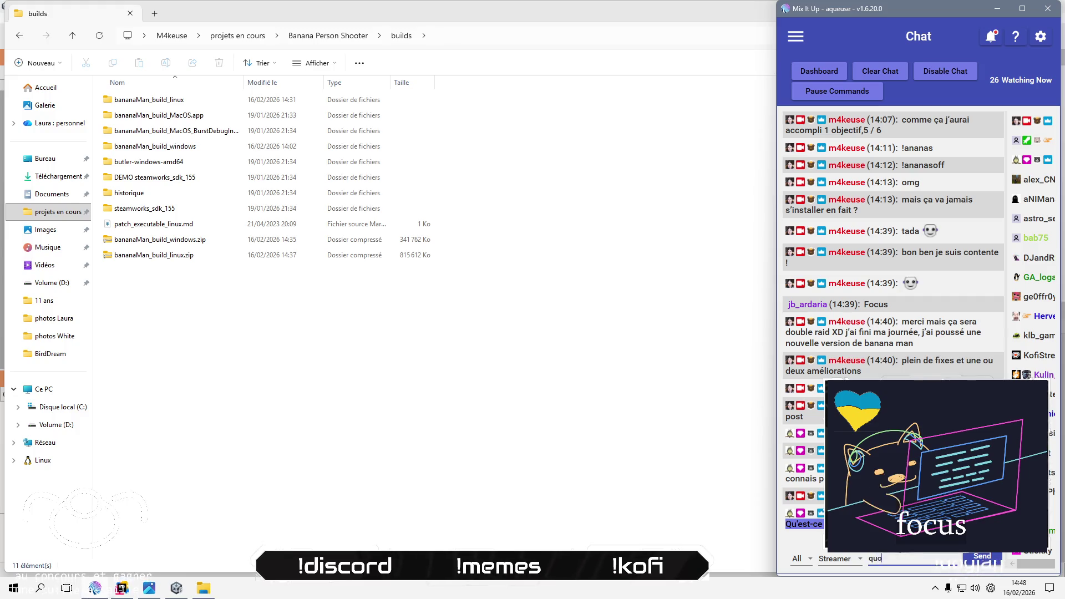
{"action": "type", "text": "i qu'est ce ?"}
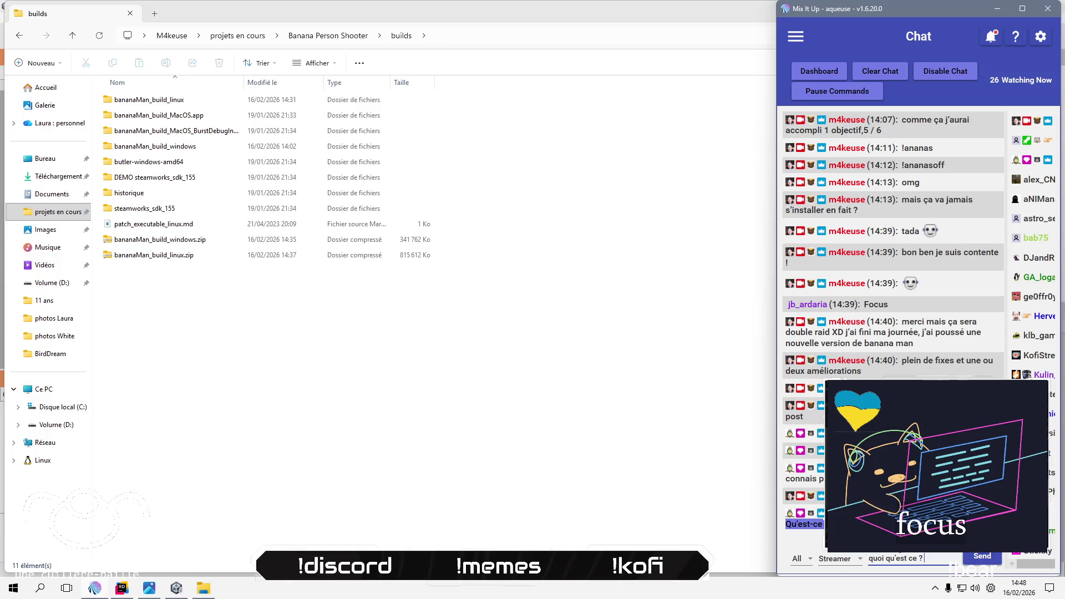
{"action": "key", "text": "Return"}
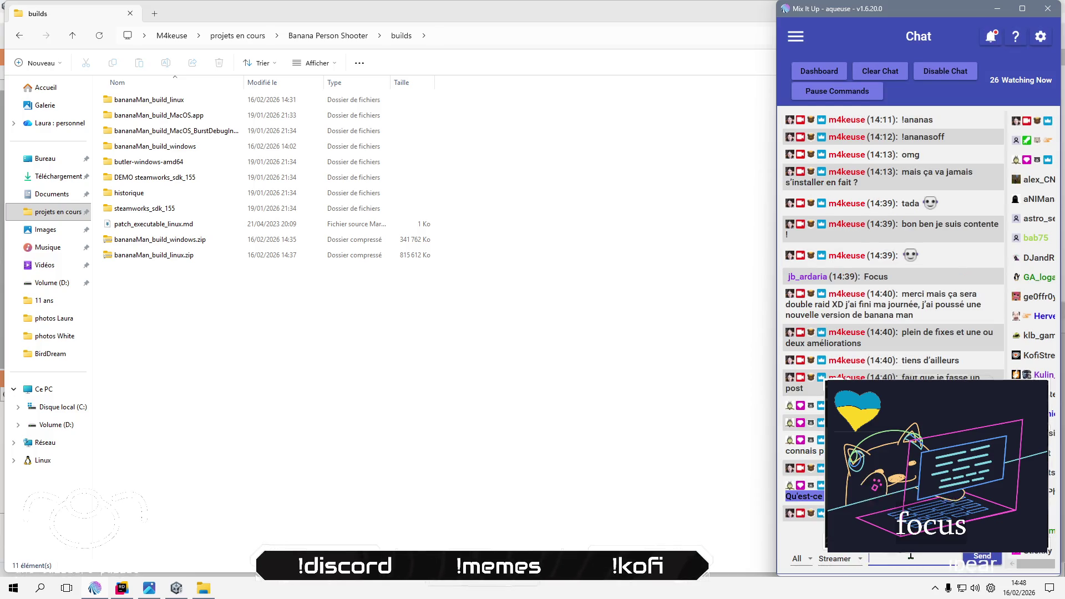
{"action": "type", "text": "oh le build lin"}
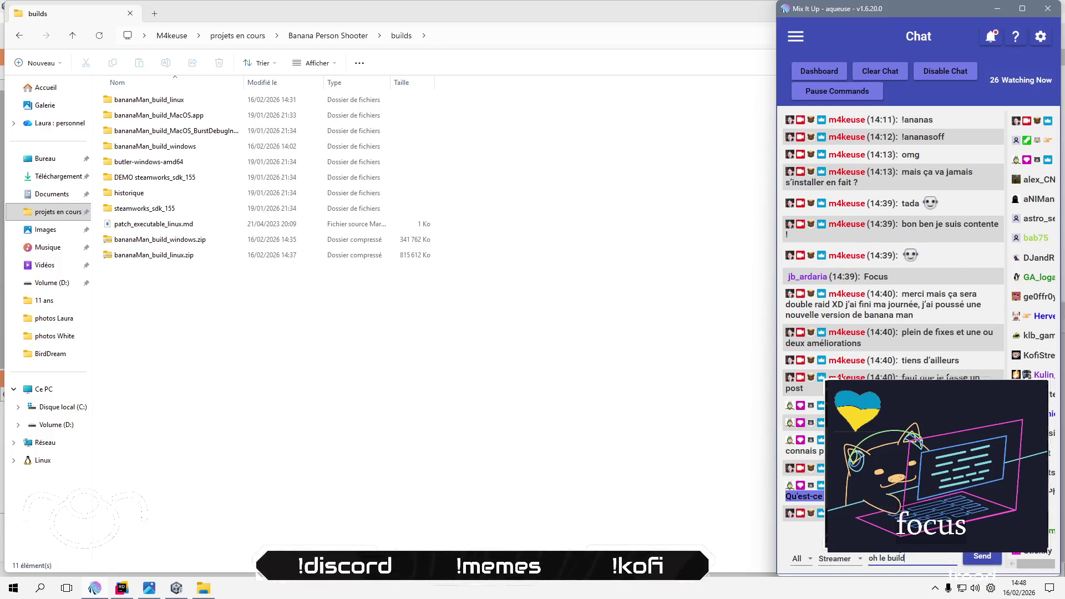
{"action": "type", "text": "ux est dispo"}
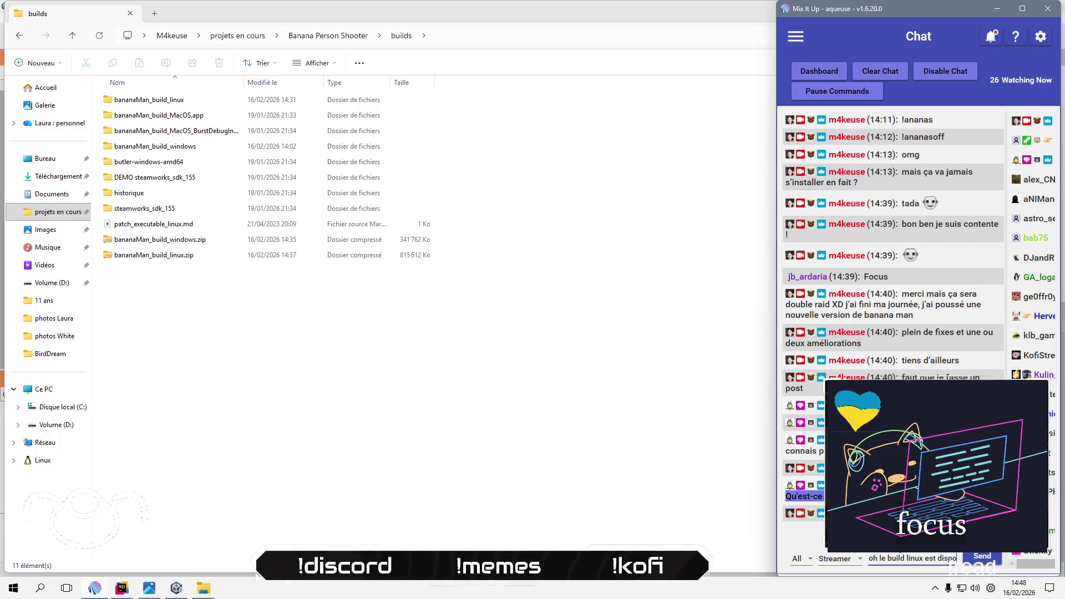
{"action": "type", "text": "oup sur itch"}
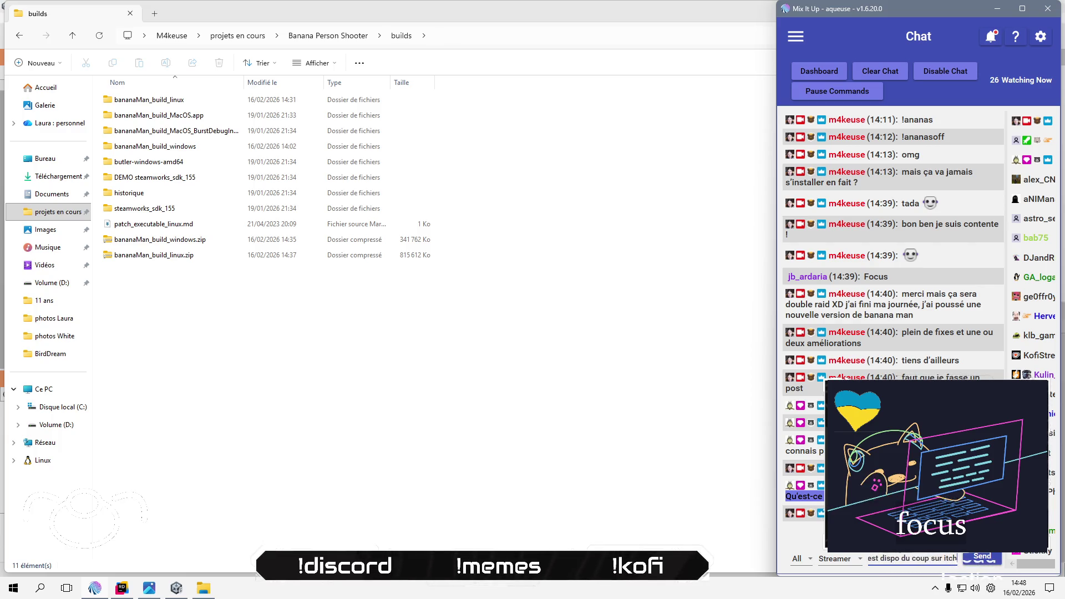
{"action": "type", "text": "io :')"}
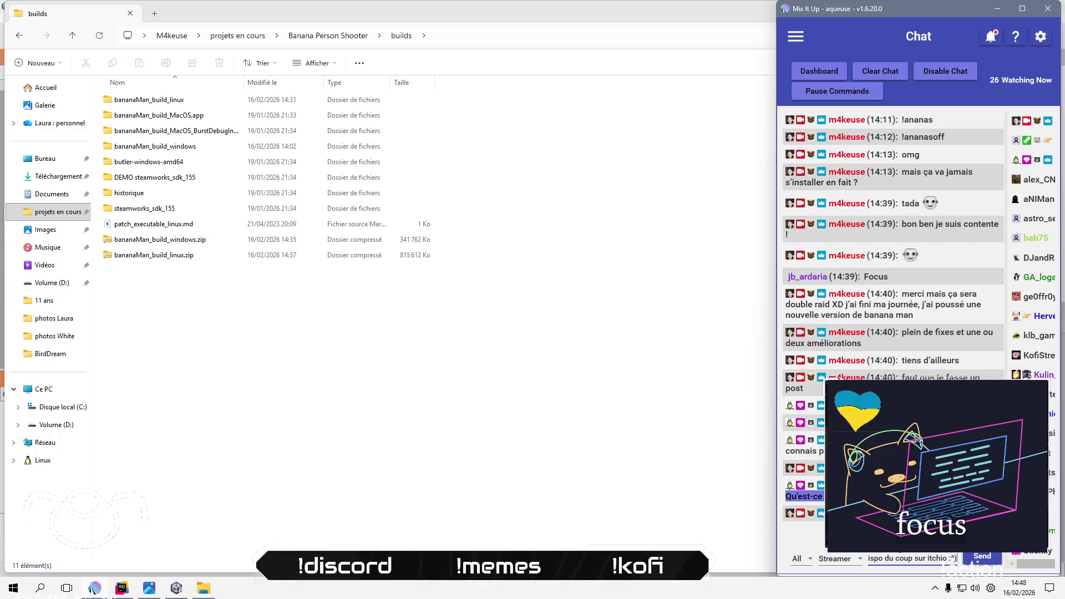
{"action": "key", "text": "Return"}
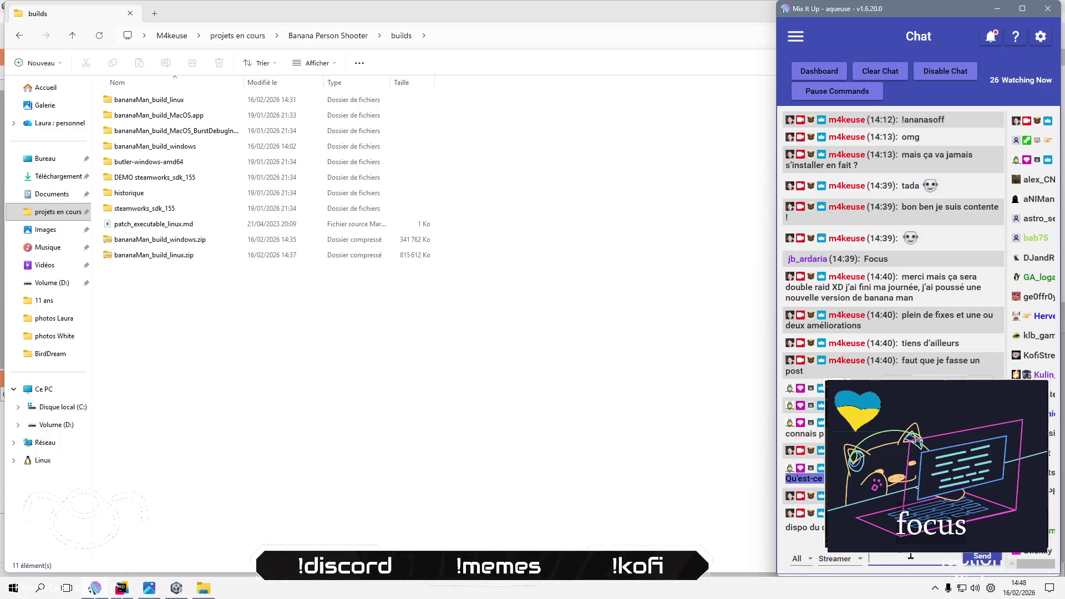
{"action": "type", "text": "Mono"}
{"action": "key", "text": "BackSpace"}
{"action": "type", "text": "t"}
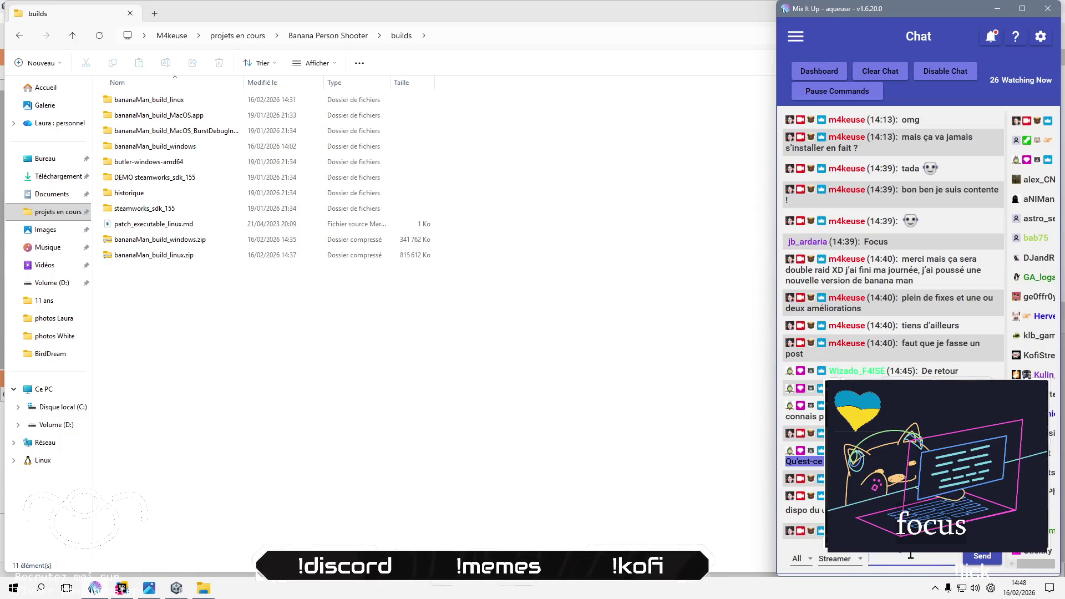
{"action": "type", "text": "u me dira"}
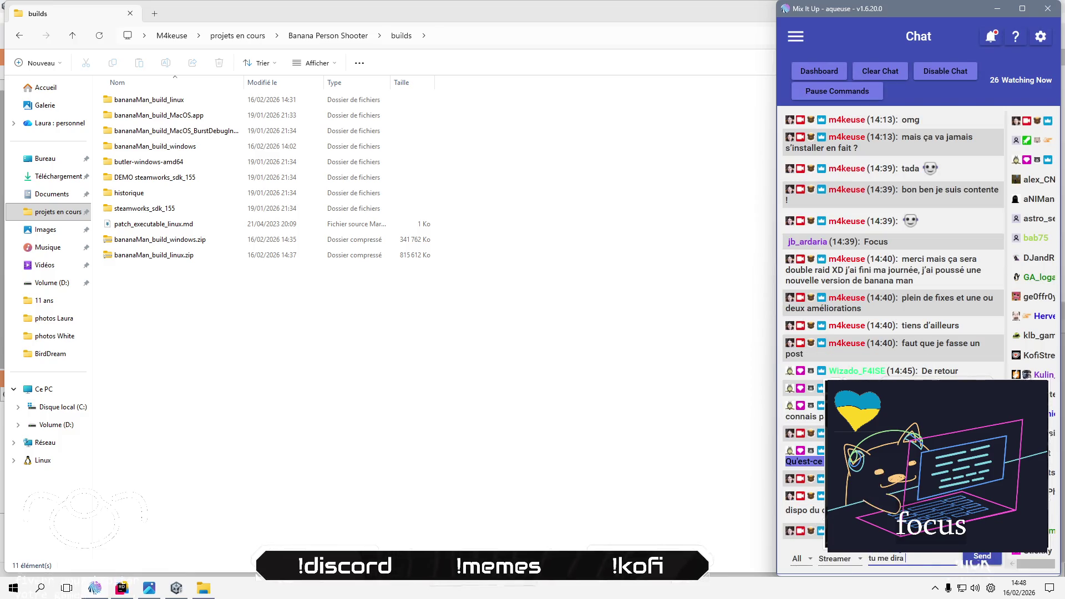
{"action": "key", "text": "Return"}
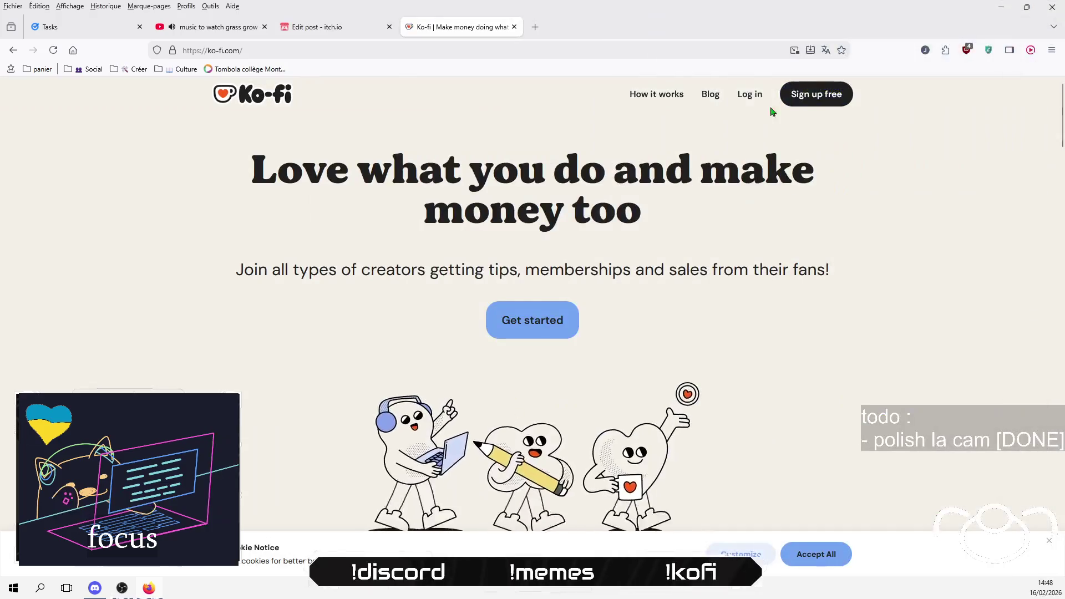
Step: Log in to Ko-fi with the saved credentials and dismiss the notification prompts
{"action": "left_click", "coordinate": [742, 97]}
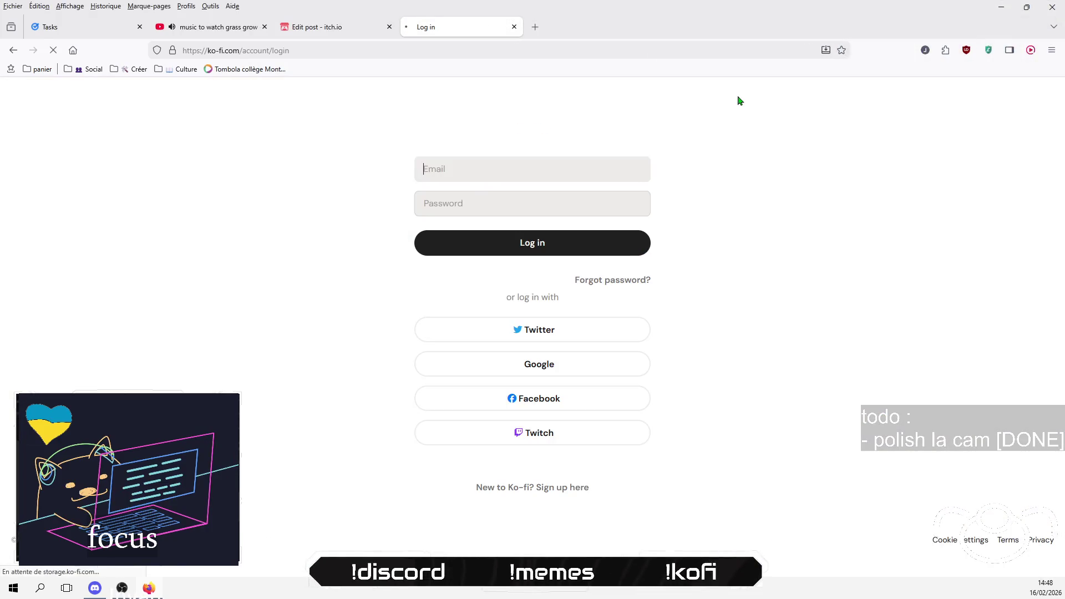
{"action": "left_click", "coordinate": [535, 253]}
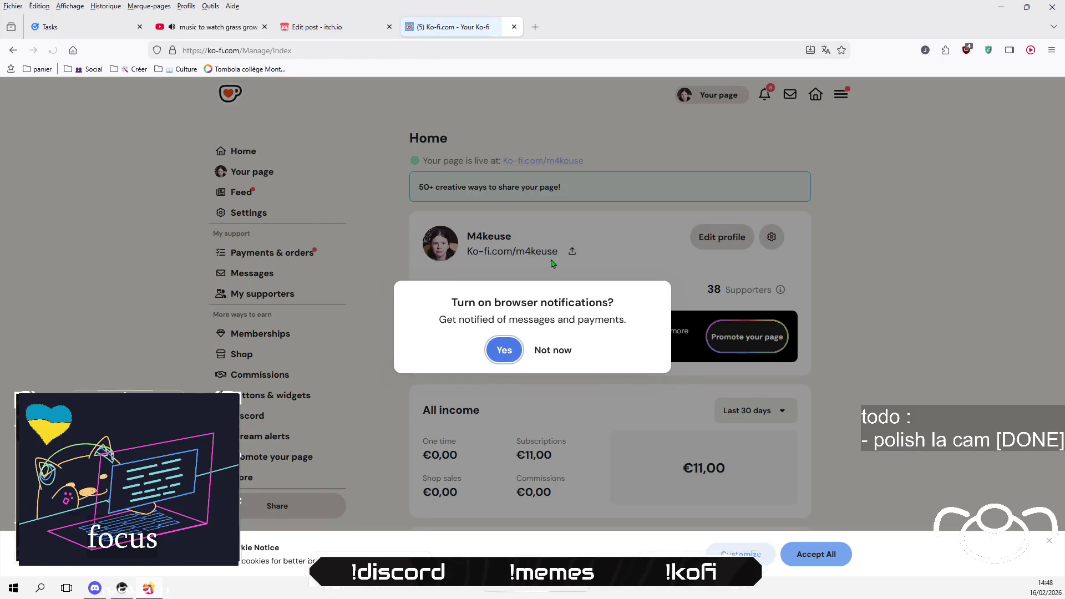
{"action": "left_click", "coordinate": [564, 351]}
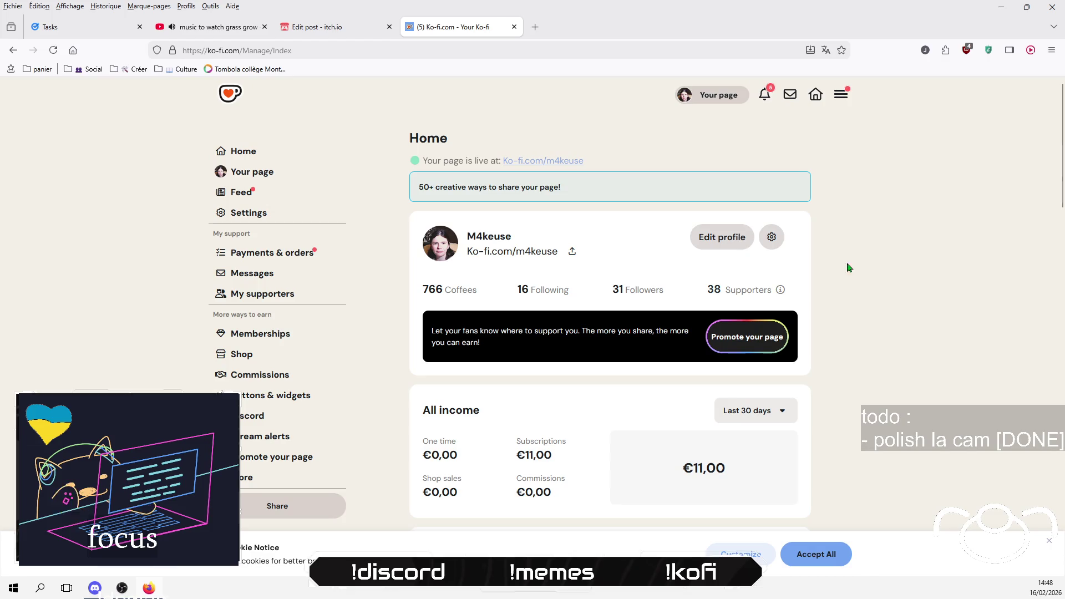
{"action": "left_click", "coordinate": [768, 94]}
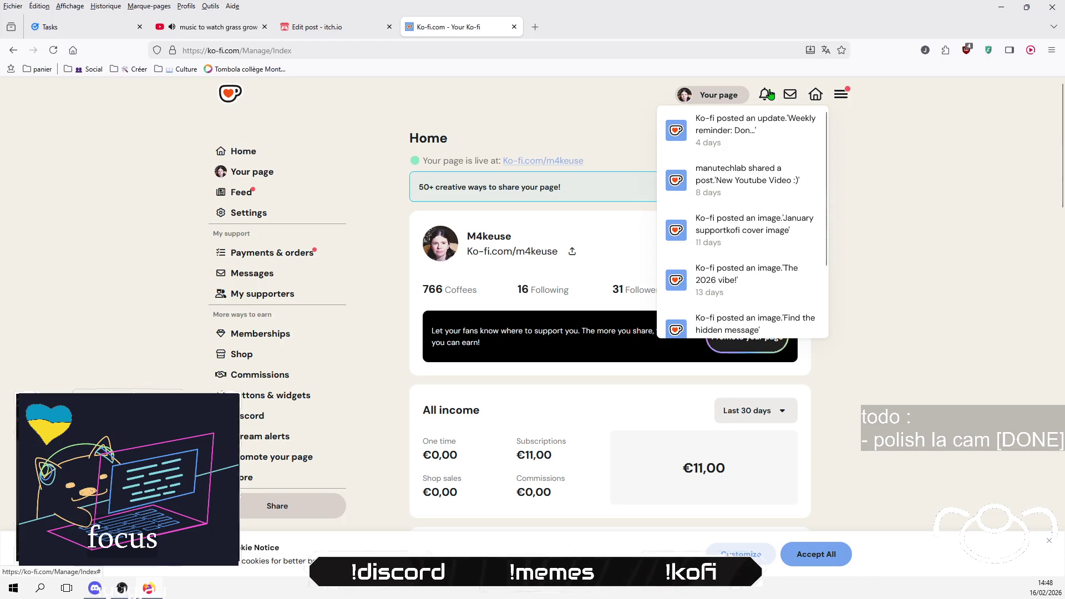
{"action": "left_click", "coordinate": [888, 146]}
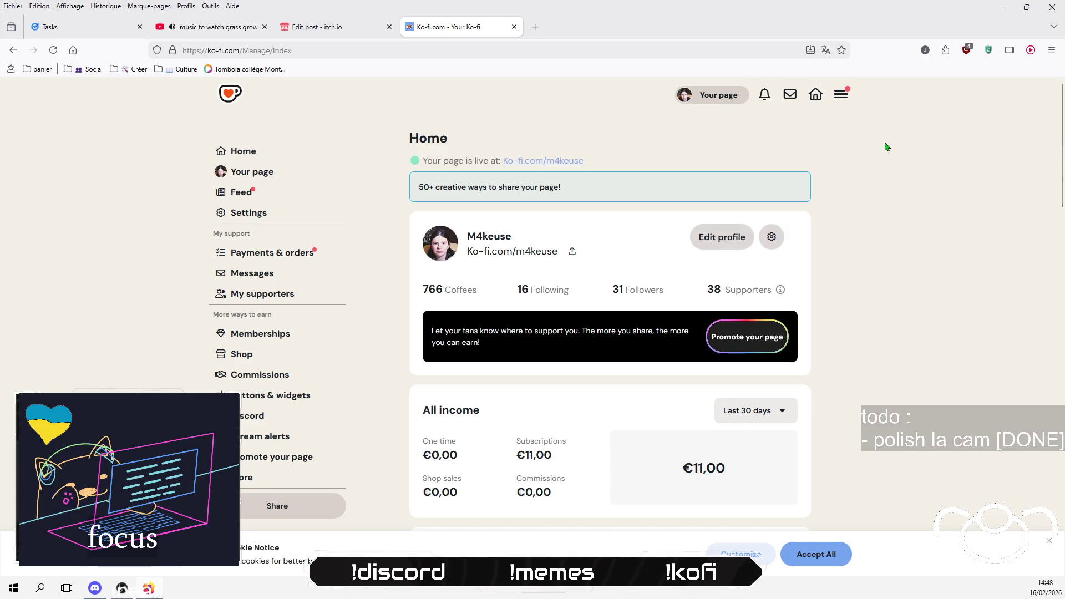
Step: From the creator page, start a new full blog post via Create > Post something
{"action": "left_click", "coordinate": [267, 176]}
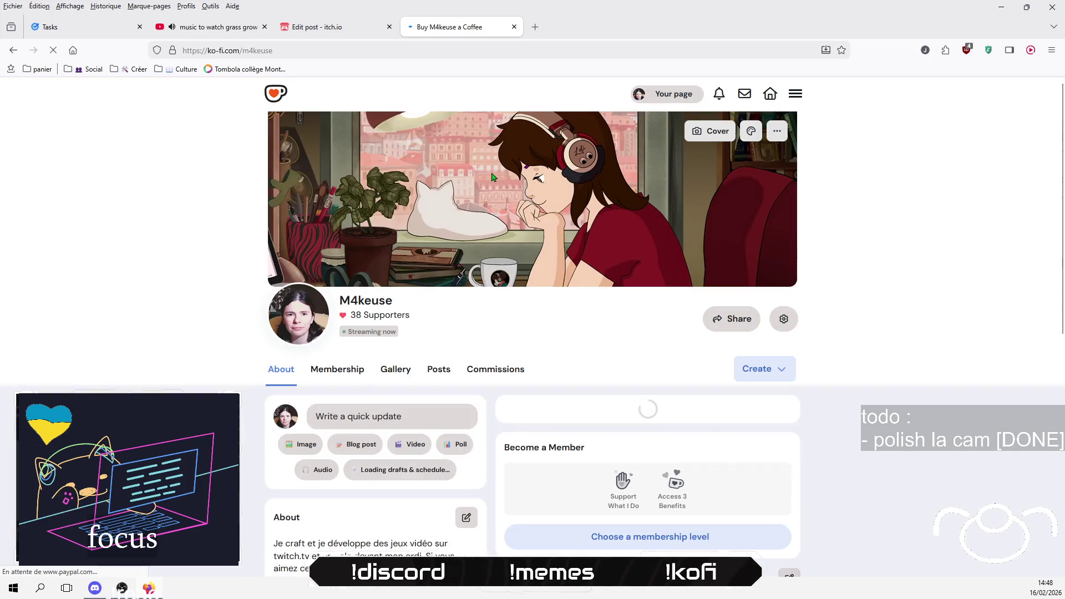
{"action": "left_click", "coordinate": [768, 370]}
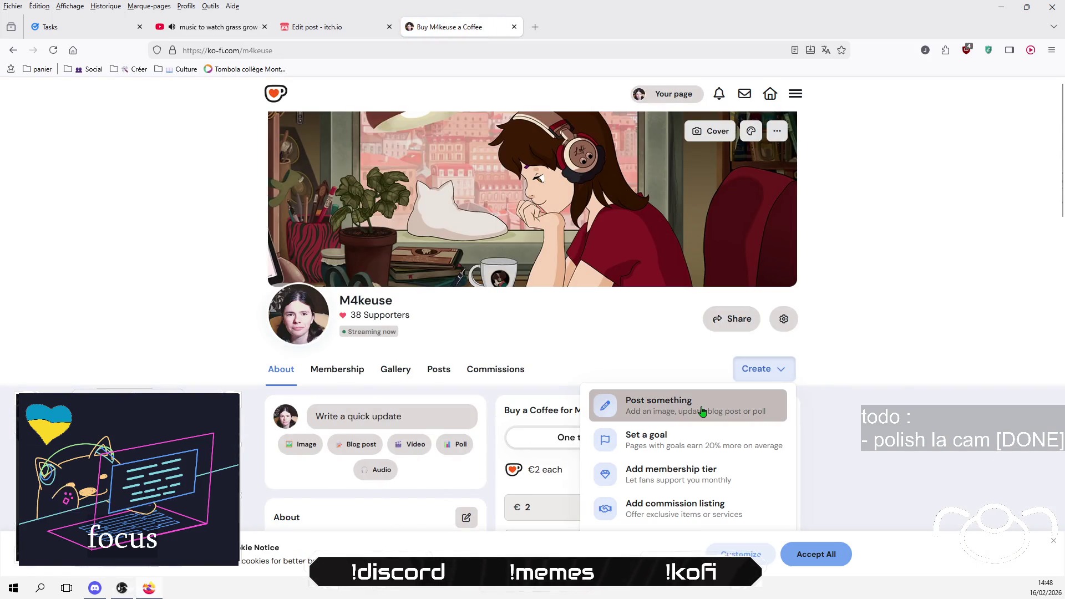
{"action": "left_click", "coordinate": [702, 409]}
{"action": "left_click", "coordinate": [449, 152]}
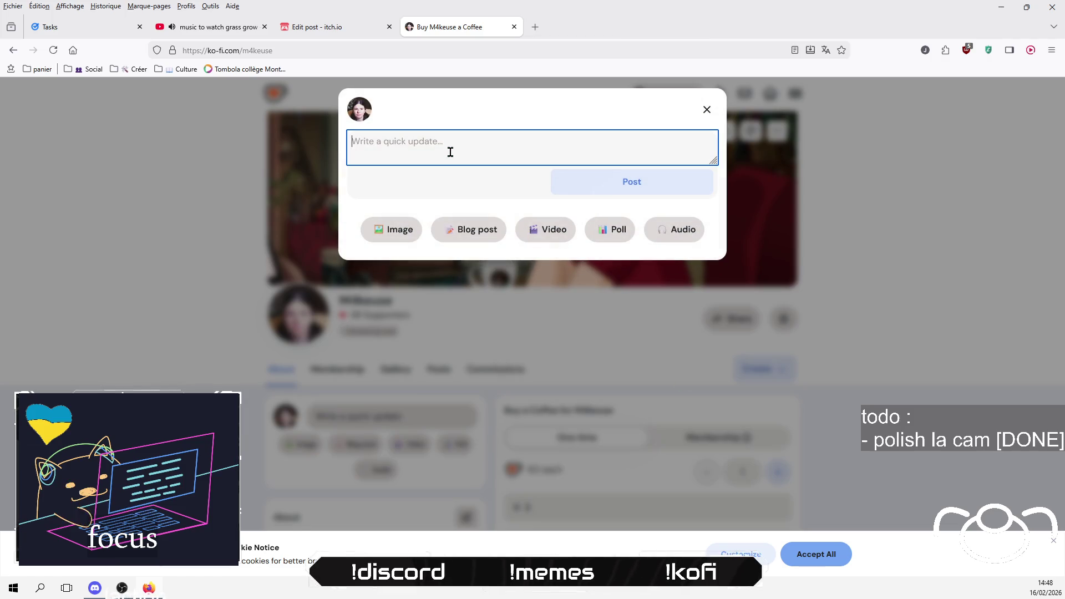
{"action": "left_click", "coordinate": [480, 229]}
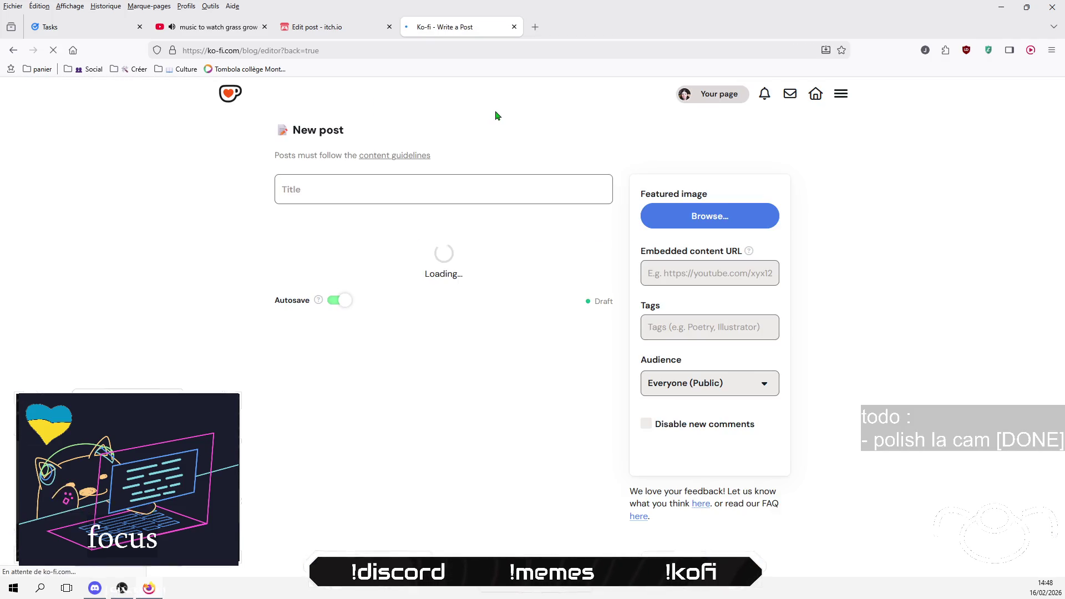
Step: Paste the copied devlog text into the Ko-fi post body
{"action": "left_click", "coordinate": [385, 297]}
{"action": "key", "text": "ctrl+v"}
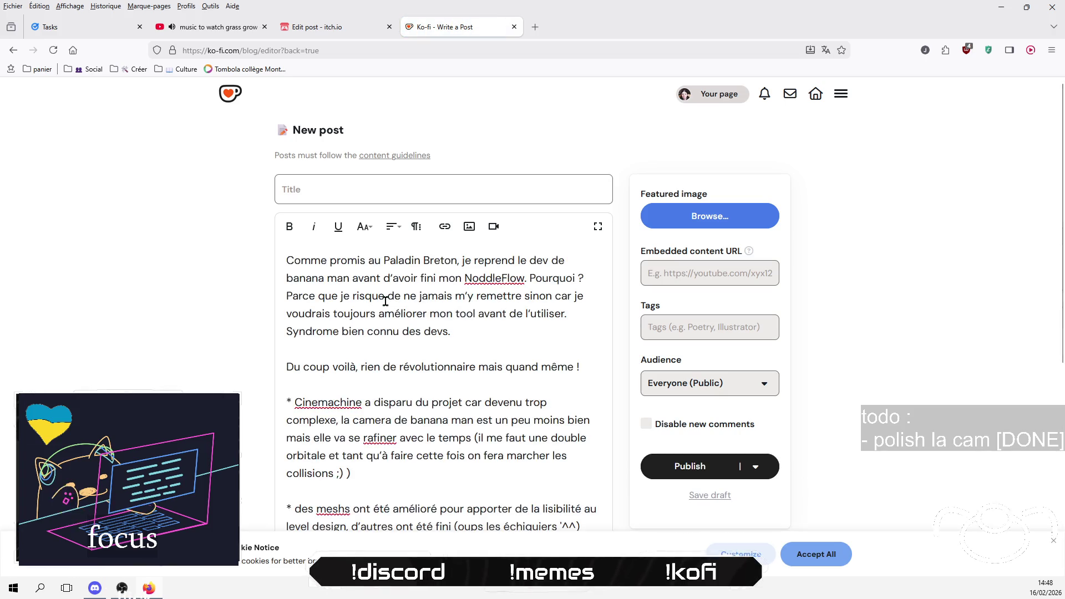
{"action": "scroll", "coordinate": [393, 312], "scroll_direction": "down", "scroll_amount": 2}
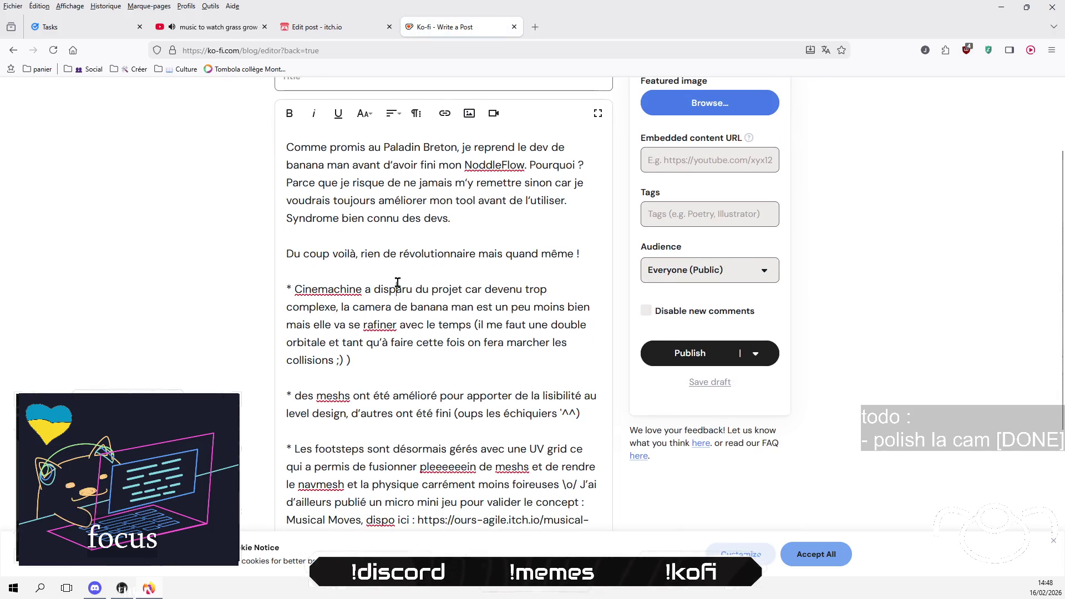
{"action": "left_click", "coordinate": [393, 115]}
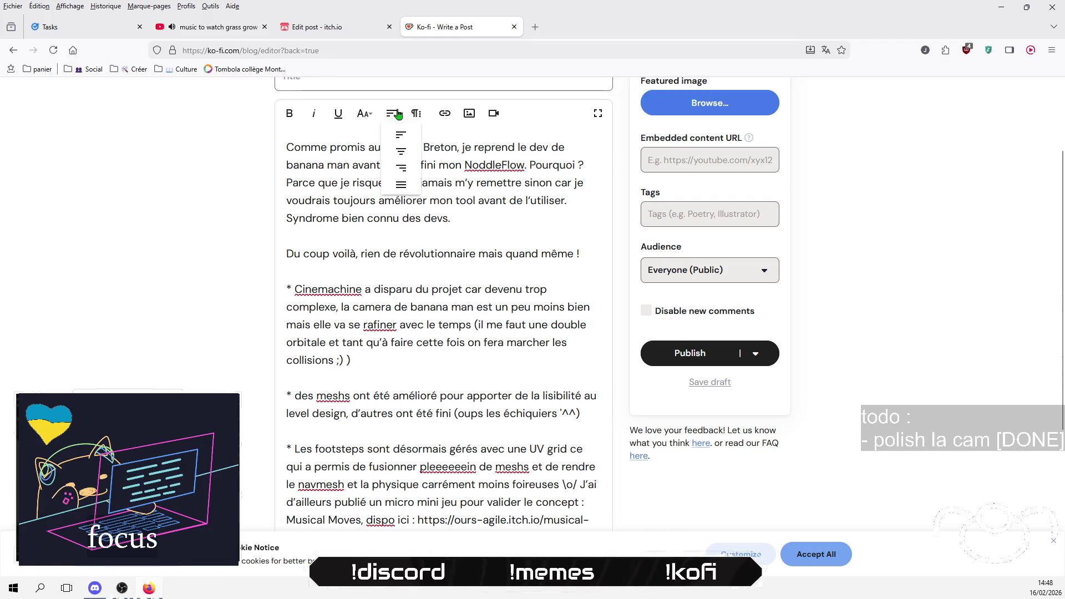
{"action": "left_click", "coordinate": [240, 228]}
{"action": "scroll", "coordinate": [249, 274], "scroll_direction": "up", "scroll_amount": 2}
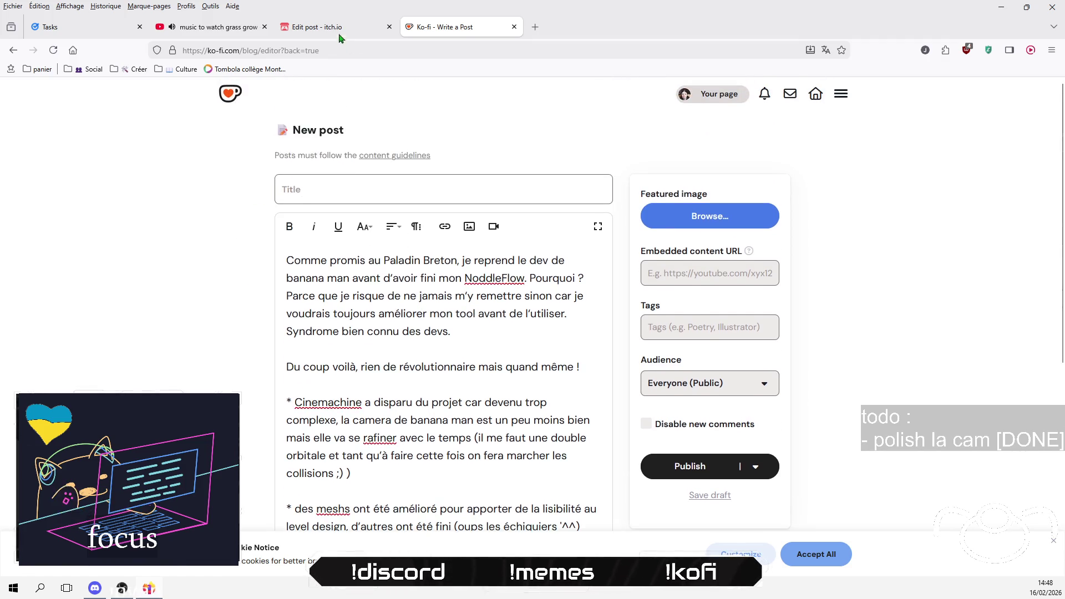
Step: Title the Ko-fi post 'Banana man : Des réparations et des améliorations'
{"action": "left_click", "coordinate": [329, 31]}
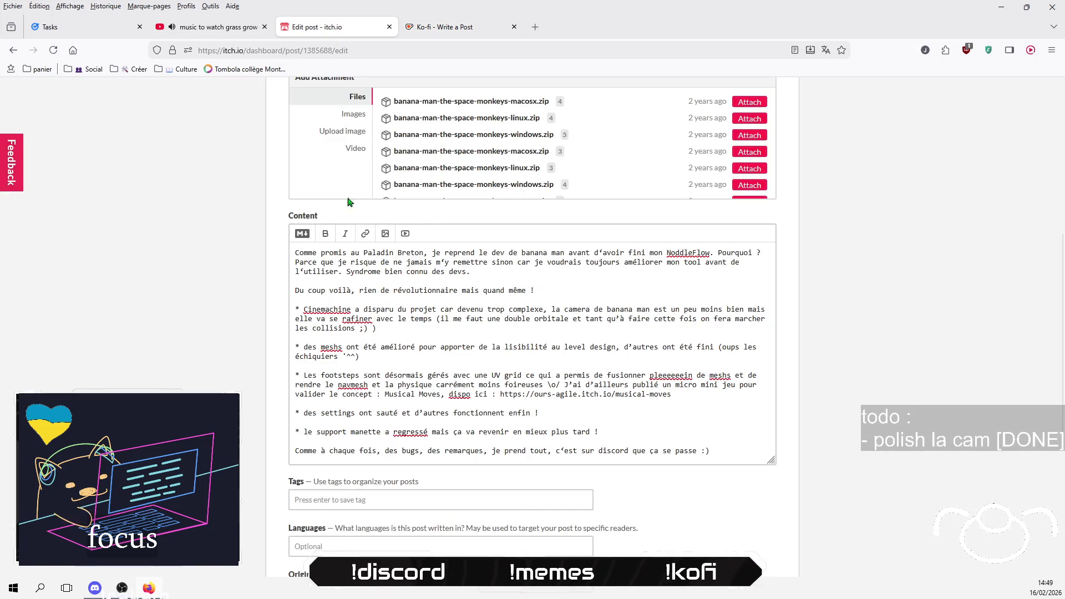
{"action": "scroll", "coordinate": [435, 238], "scroll_direction": "up", "scroll_amount": 5}
{"action": "left_click_drag", "start_coordinate": [508, 228], "coordinate": [261, 234]}
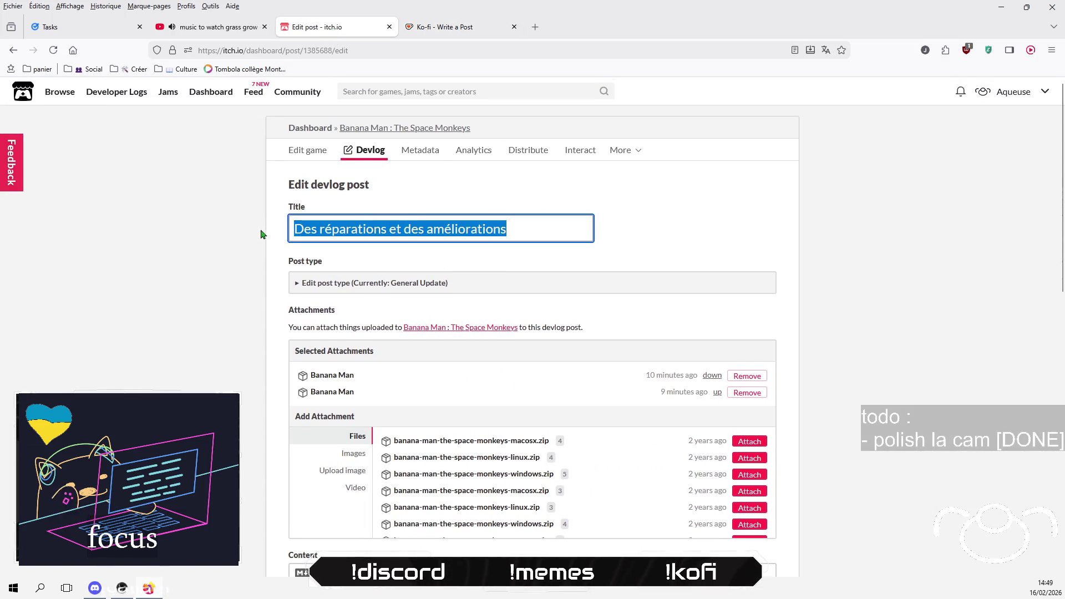
{"action": "left_click", "coordinate": [438, 27]}
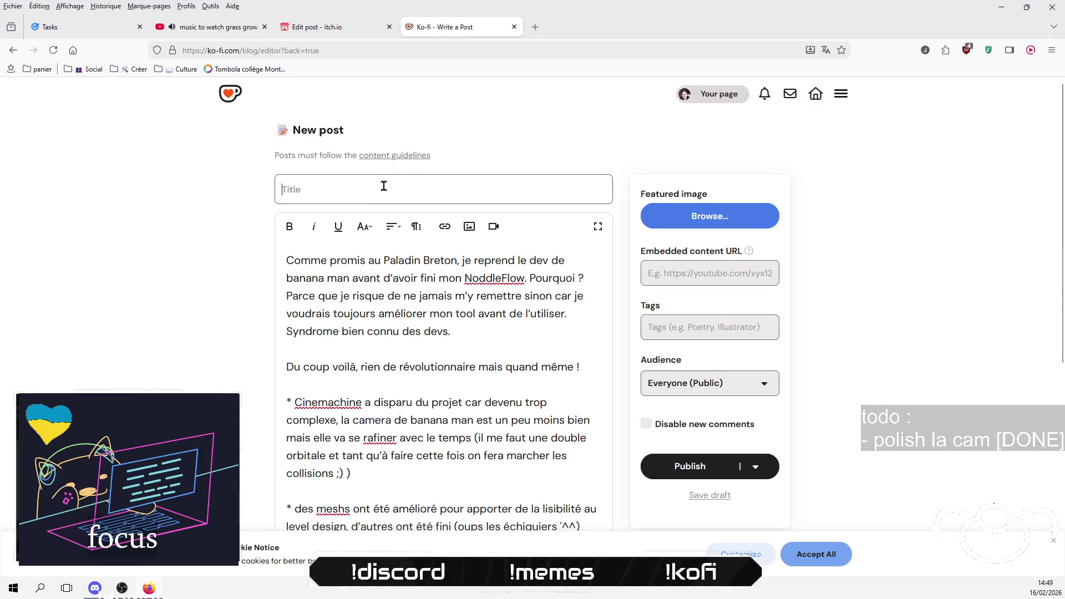
{"action": "type", "text": "Banana man : Des réparations et des améliorations"}
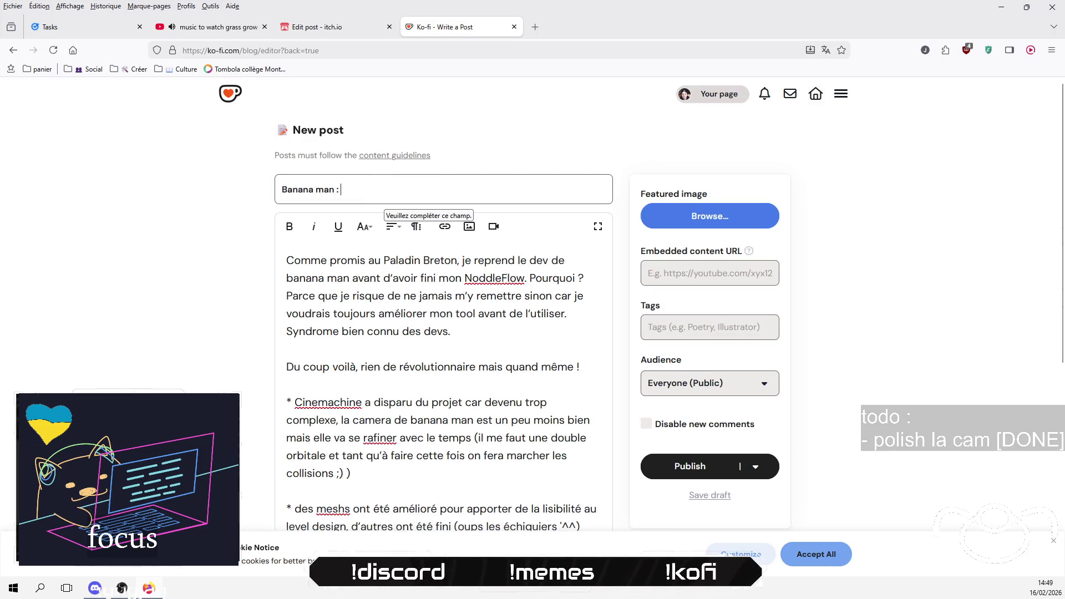
Step: Insert the Banana Man game page address on a new line above the body text
{"action": "left_click", "coordinate": [476, 350]}
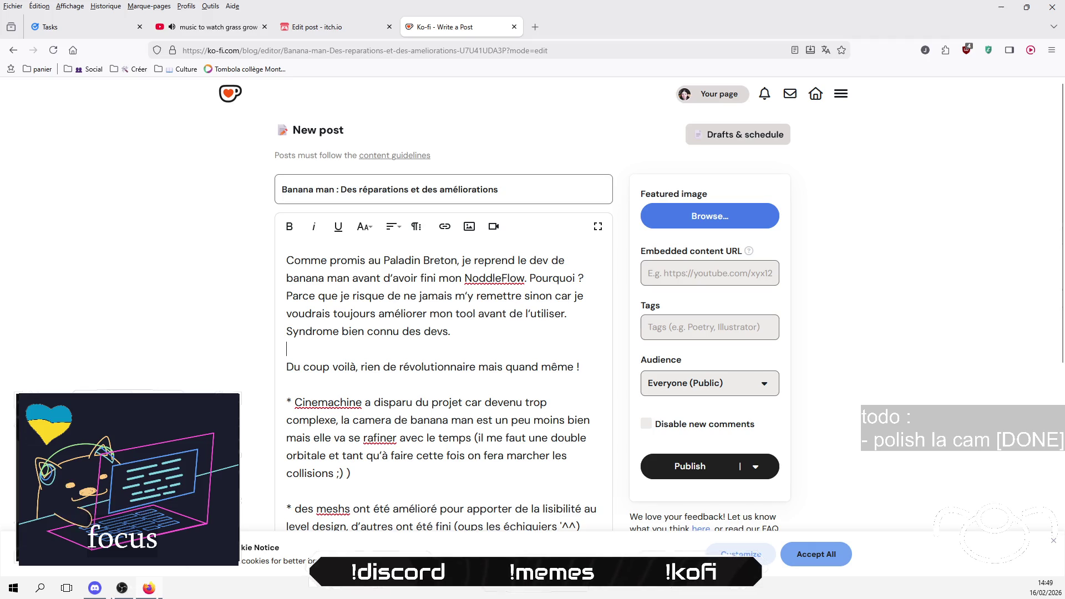
{"action": "key", "text": "Return"}
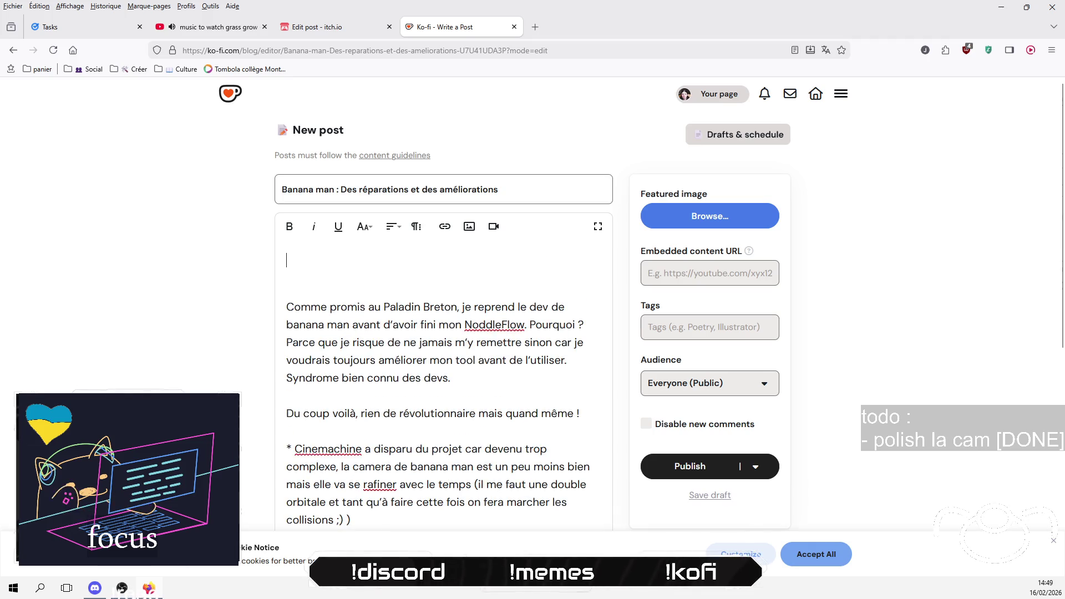
{"action": "key", "text": "BackSpace"}
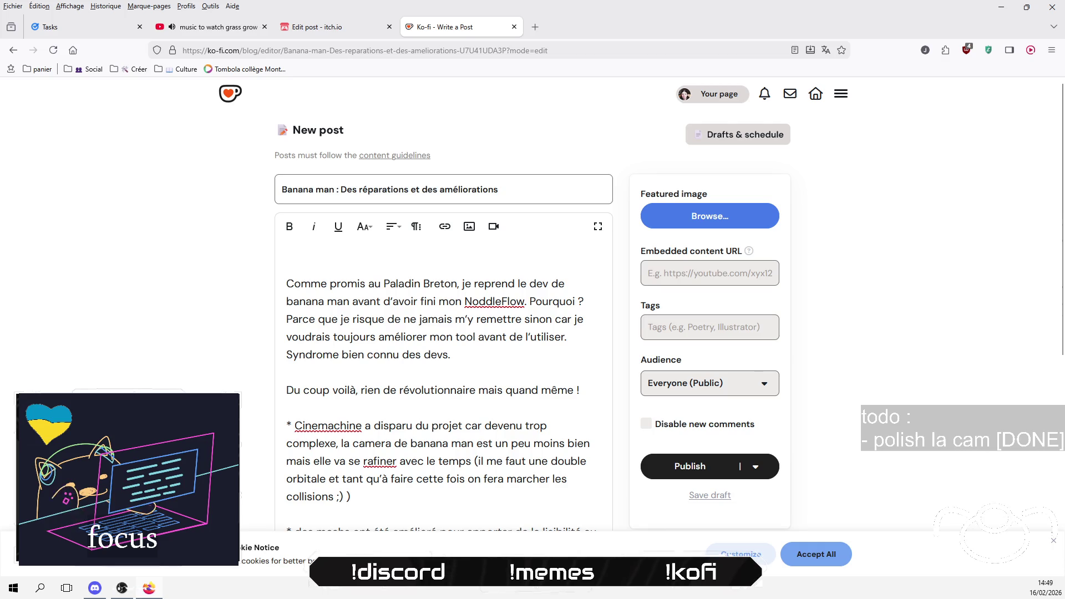
{"action": "key", "text": "Return"}
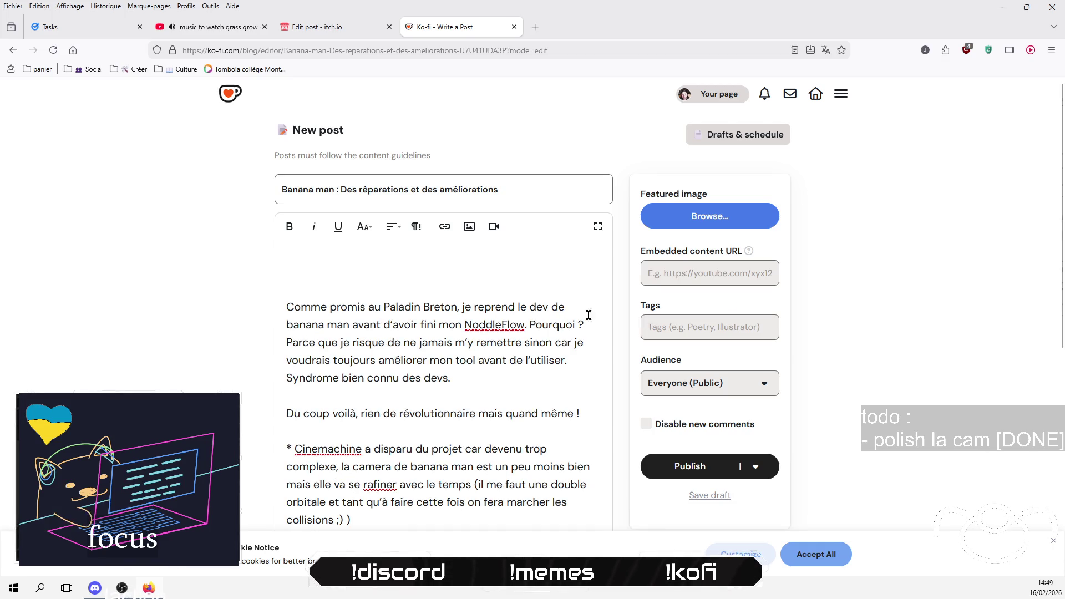
{"action": "type", "text": "https://ours-agile.itch.io/banana-man-the-space-monkeys"}
{"action": "key", "text": "shift+Home"}
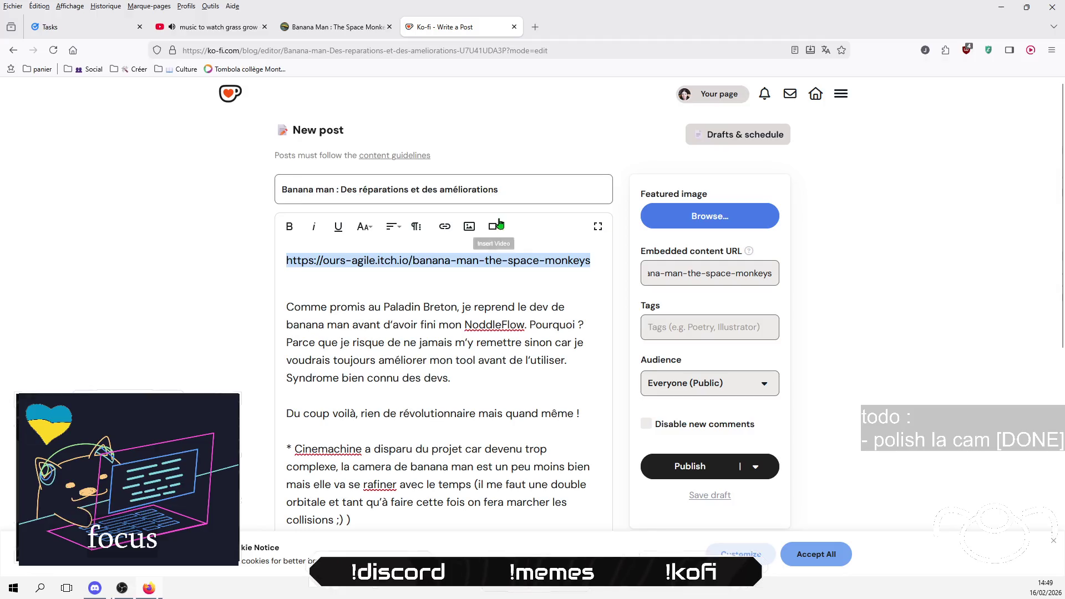
Step: Make the game address a link that opens in a new tab, keeping a blank line below
{"action": "left_click", "coordinate": [445, 228]}
{"action": "key", "text": "ctrl+v"}
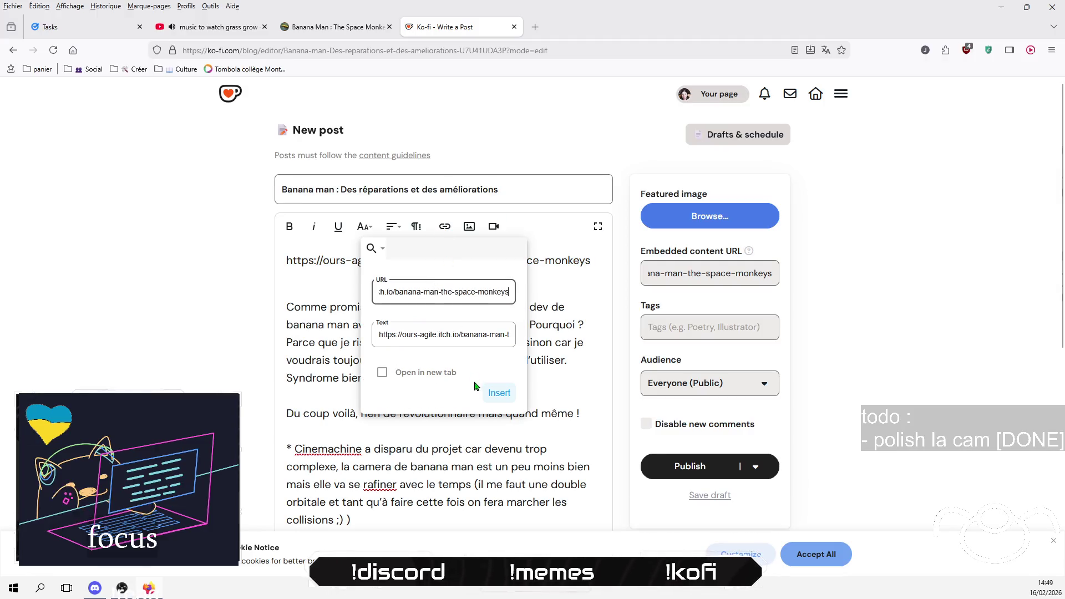
{"action": "left_click", "coordinate": [428, 375]}
{"action": "left_click", "coordinate": [499, 392]}
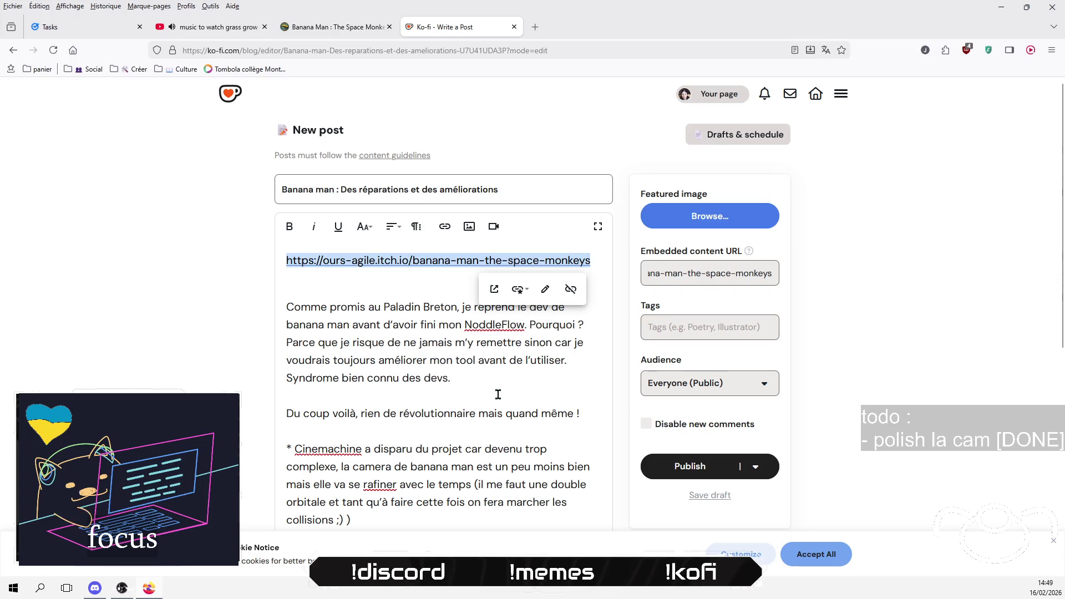
{"action": "left_click", "coordinate": [409, 288]}
{"action": "key", "text": "BackSpace"}
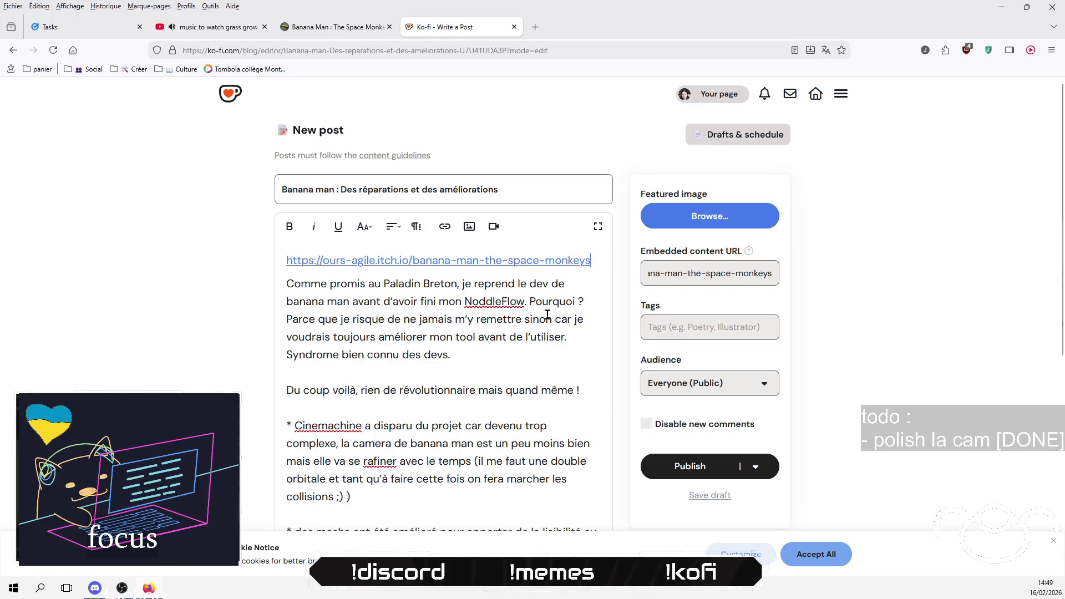
{"action": "key", "text": "Return"}
Step: Accept the cookie notice and publish the post immediately with Publish now
{"action": "scroll", "coordinate": [186, 344], "scroll_direction": "down", "scroll_amount": 3}
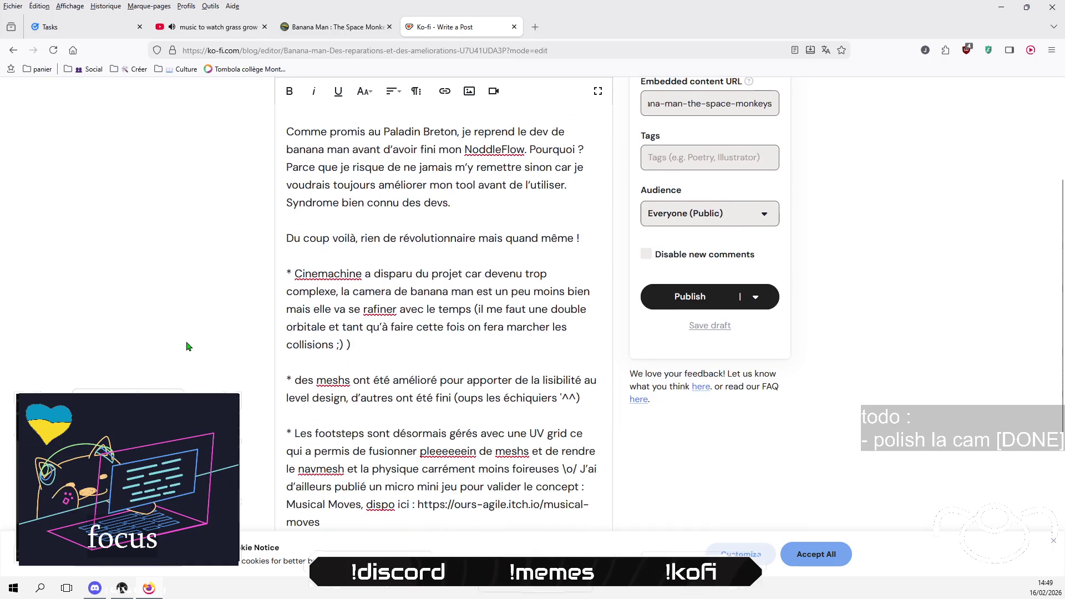
{"action": "scroll", "coordinate": [186, 344], "scroll_direction": "up", "scroll_amount": 3}
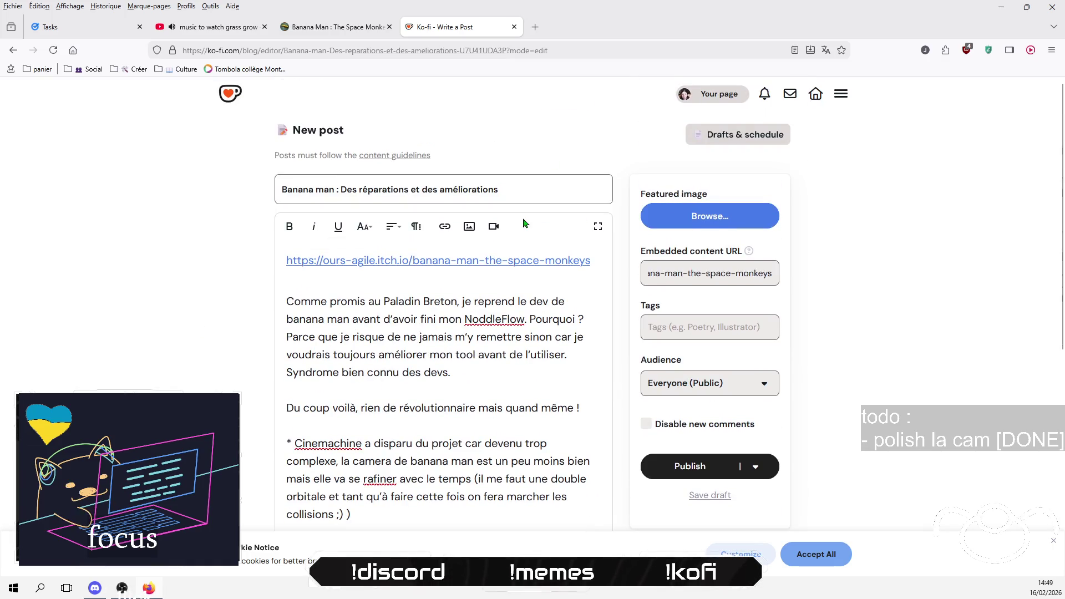
{"action": "scroll", "coordinate": [525, 220], "scroll_direction": "down", "scroll_amount": 7}
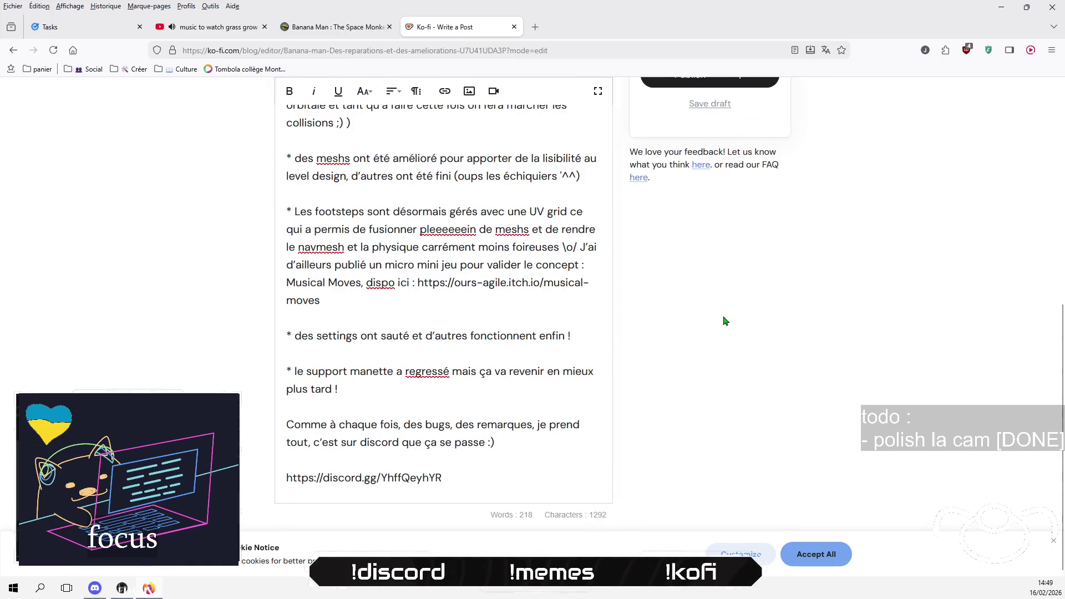
{"action": "scroll", "coordinate": [257, 418], "scroll_direction": "up", "scroll_amount": 7}
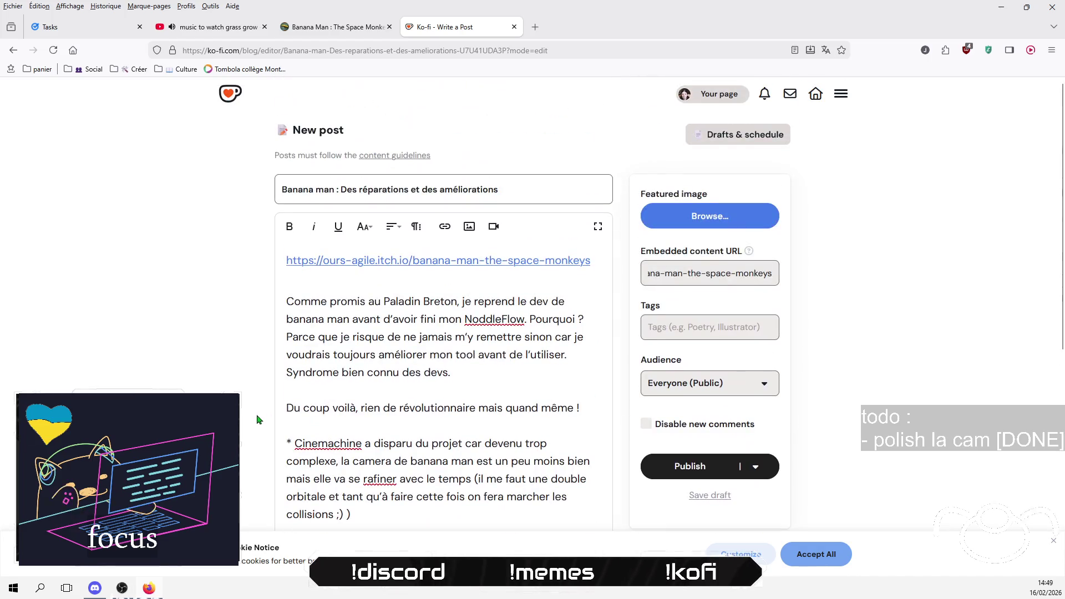
{"action": "left_click", "coordinate": [820, 563]}
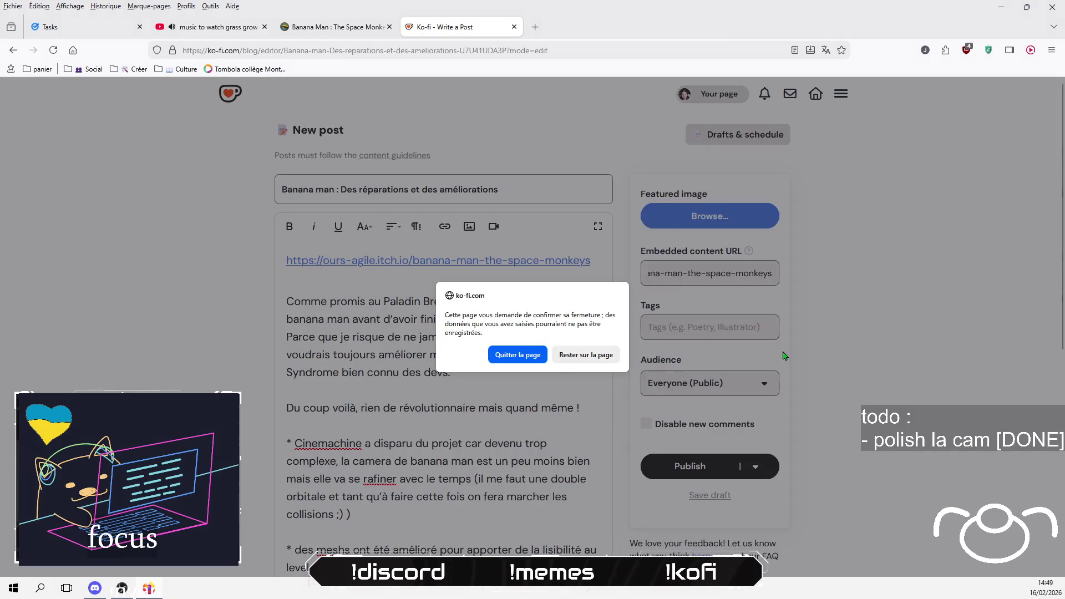
{"action": "left_click", "coordinate": [569, 358]}
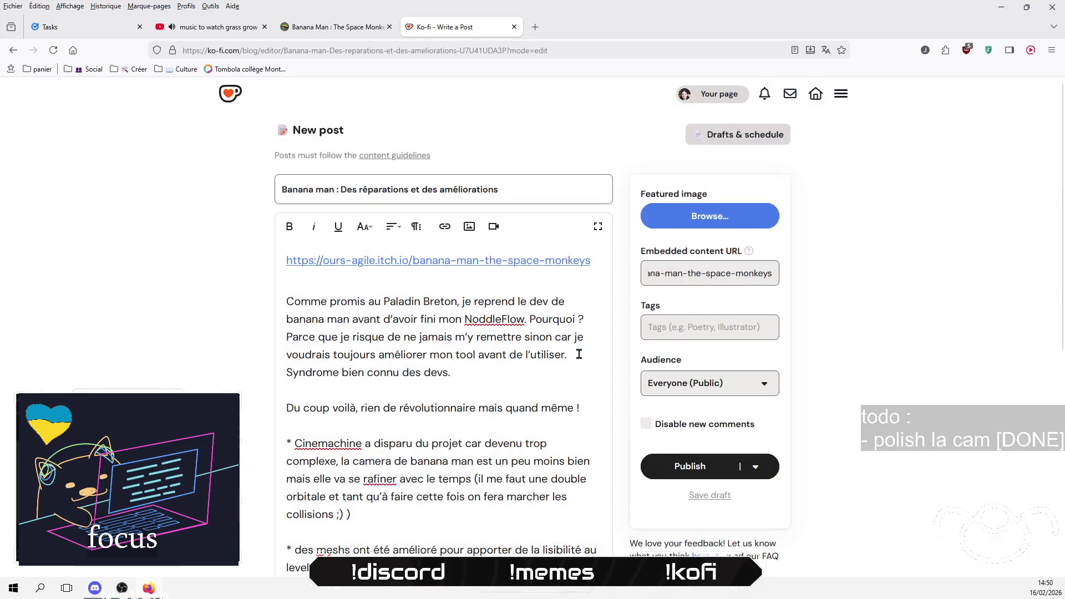
{"action": "left_click", "coordinate": [715, 467]}
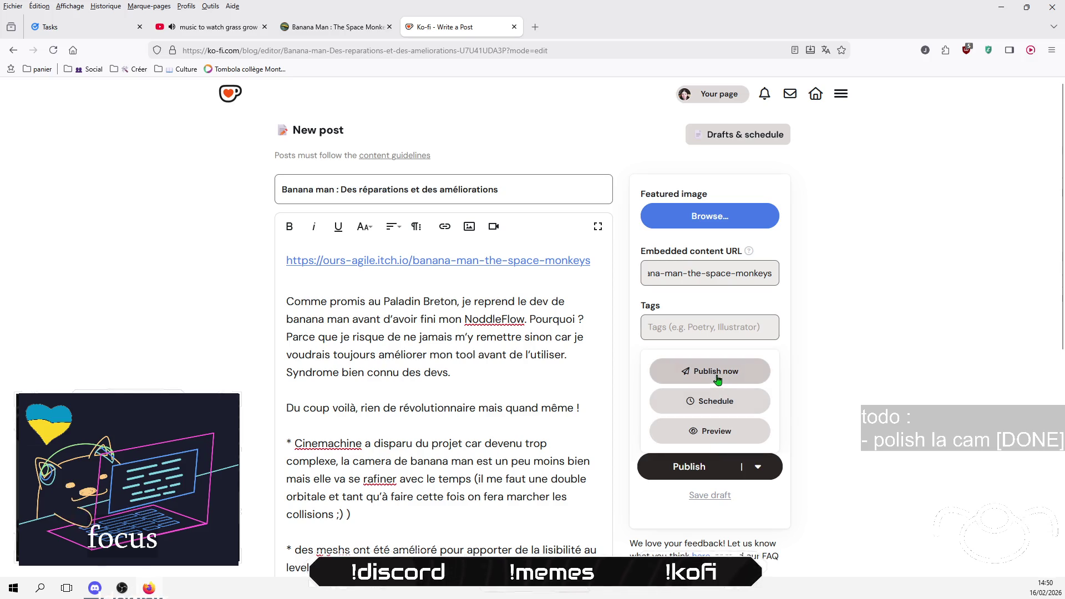
{"action": "left_click", "coordinate": [718, 379]}
{"action": "left_click", "coordinate": [505, 391]}
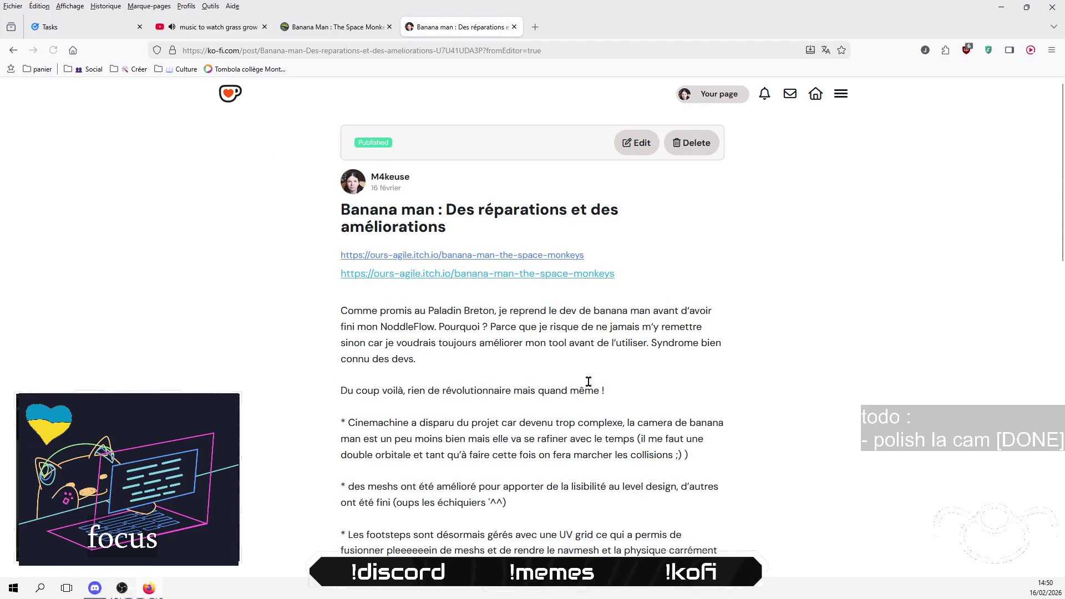
{"action": "scroll", "coordinate": [699, 302], "scroll_direction": "down", "scroll_amount": 8}
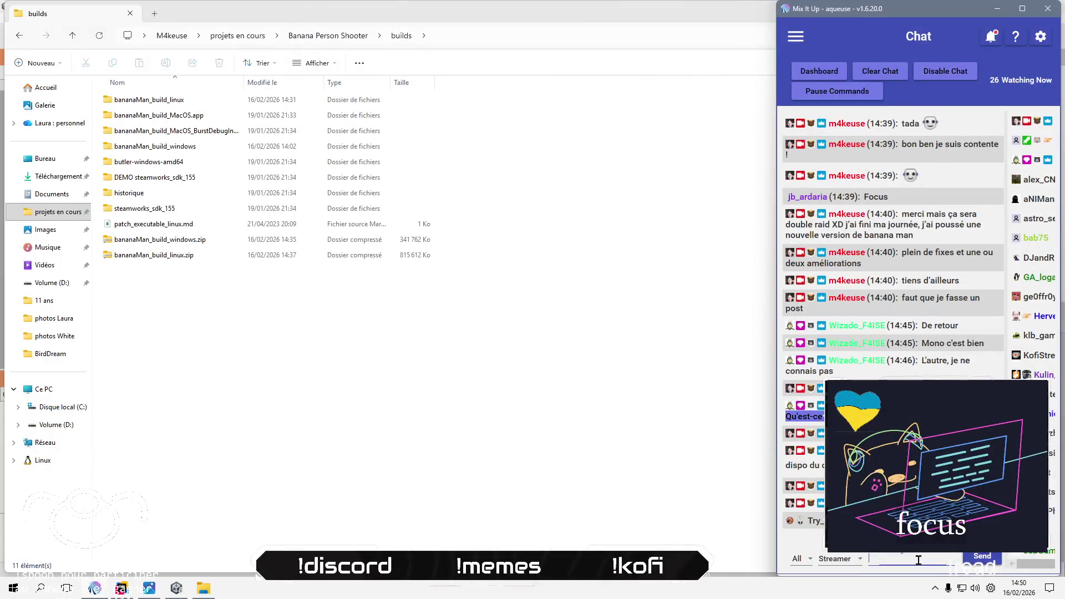
Step: Reply 'je reste pas déso' in the Mix It Up chat, then return to the Banana Person Shooter builds folder
{"action": "key", "text": "Return"}
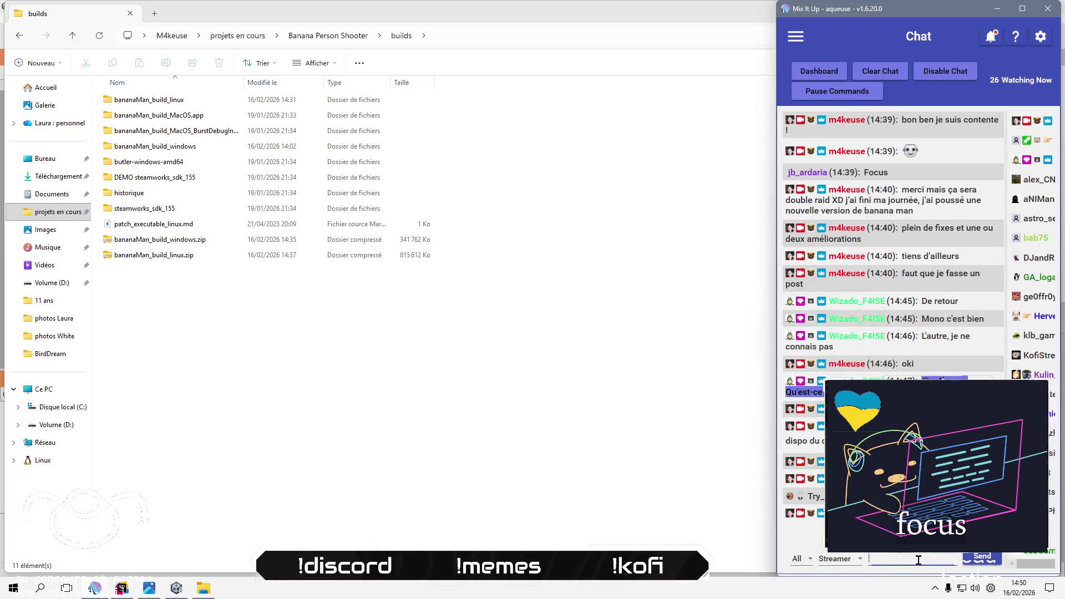
{"action": "type", "text": "je reste pa"}
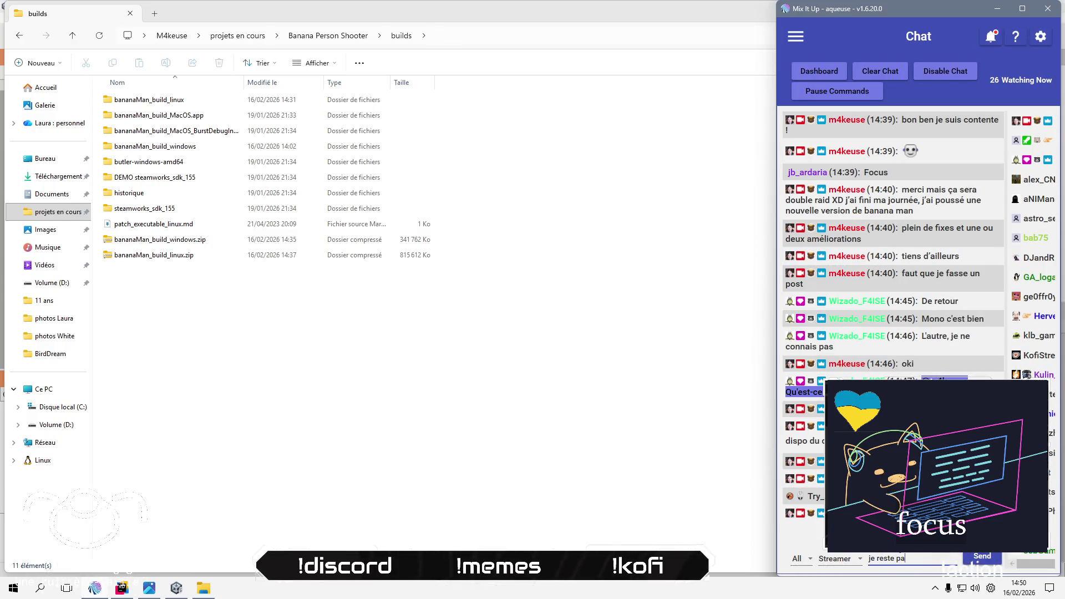
{"action": "type", "text": "so"}
{"action": "key", "text": "Return"}
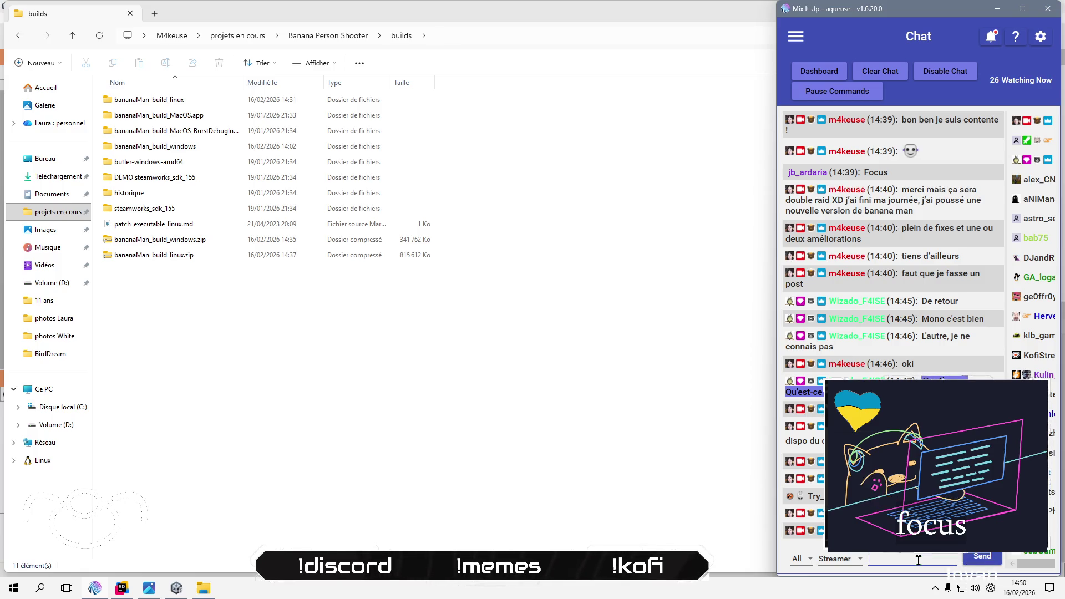
{"action": "left_click", "coordinate": [304, 393]}
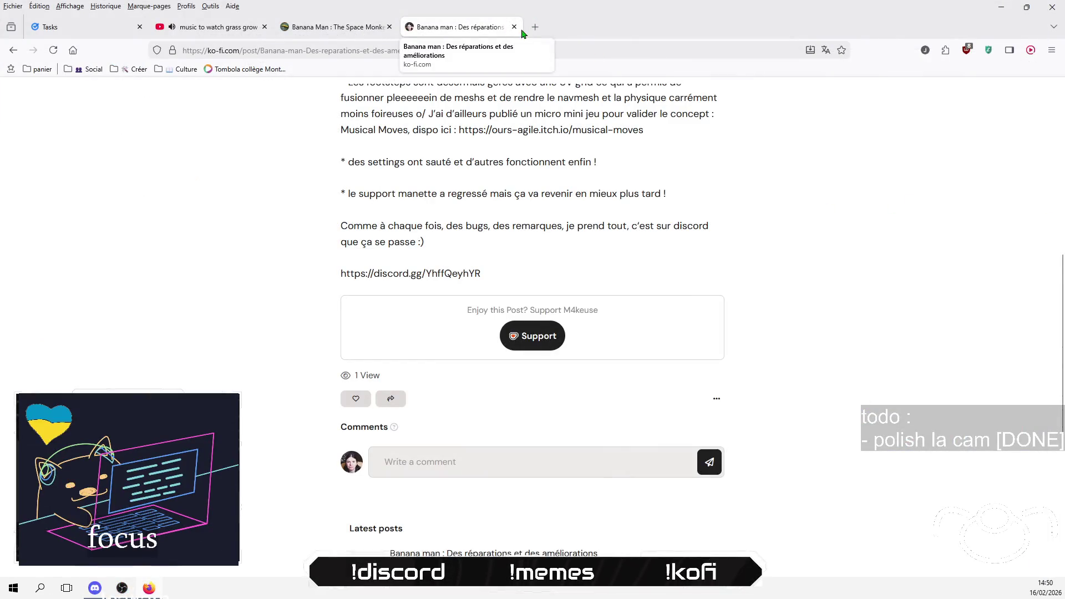
Step: Close the published Ko-fi post tab and load twitch.tv in place of the Banana Man itch.io page
{"action": "left_click", "coordinate": [511, 28]}
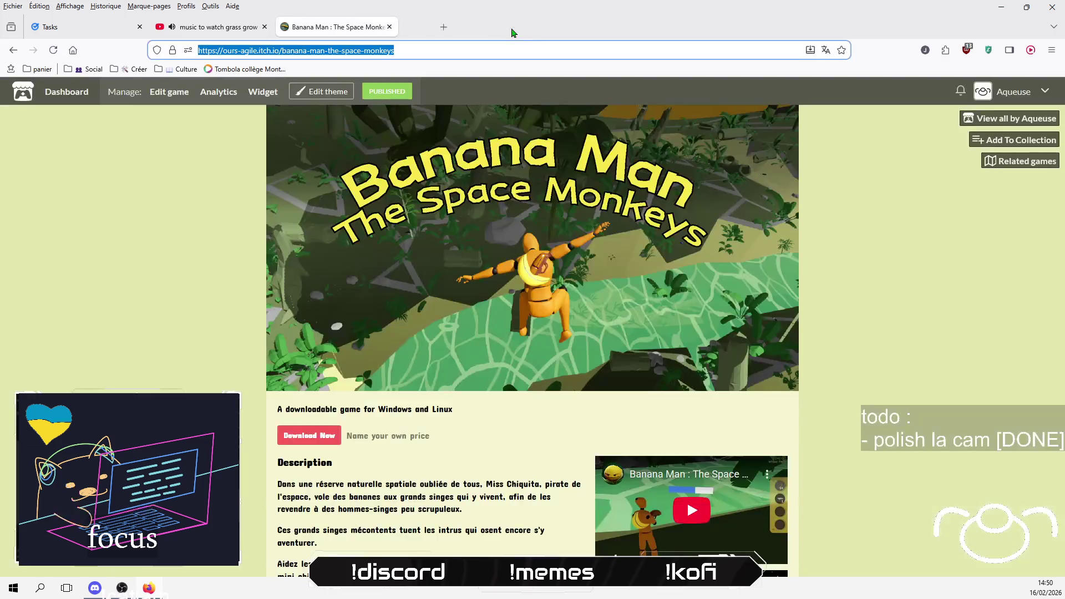
{"action": "type", "text": "r"}
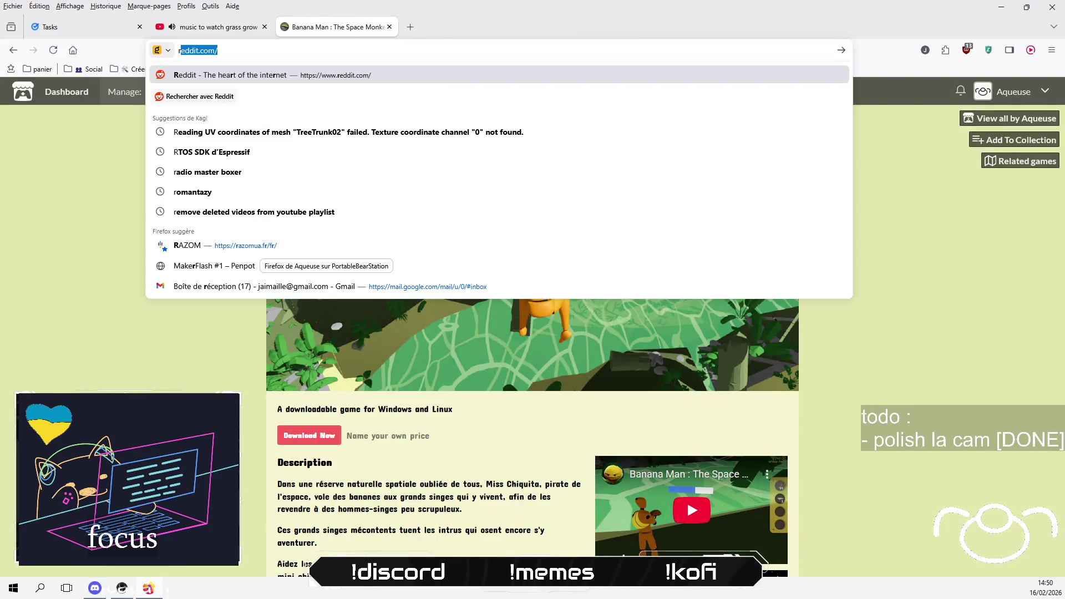
{"action": "key", "text": "BackSpace"}
{"action": "key", "text": "BackSpace"}
{"action": "type", "text": "t"}
{"action": "key", "text": "Return"}
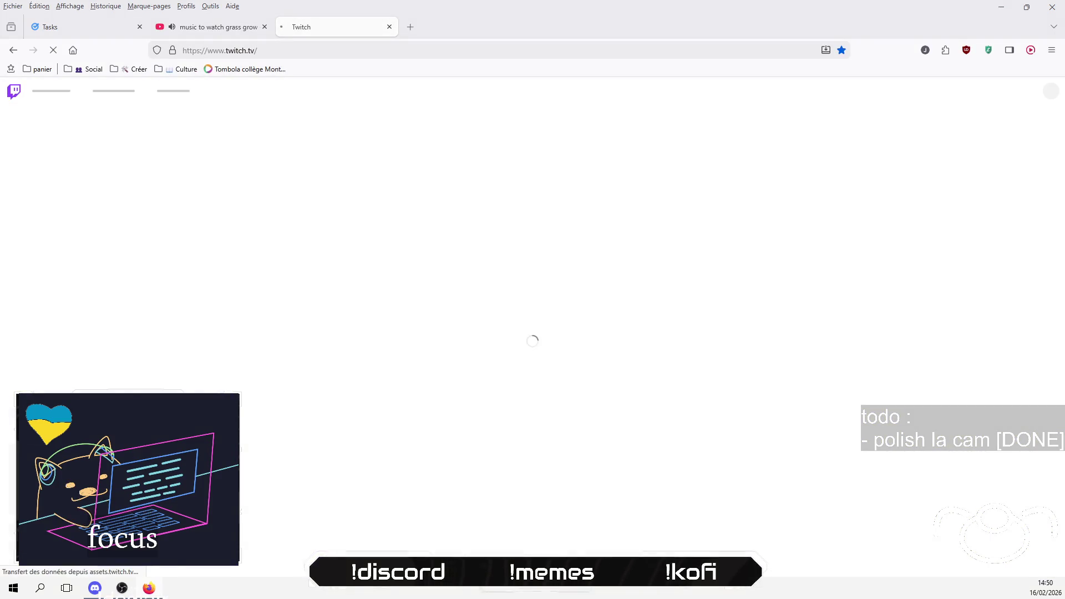